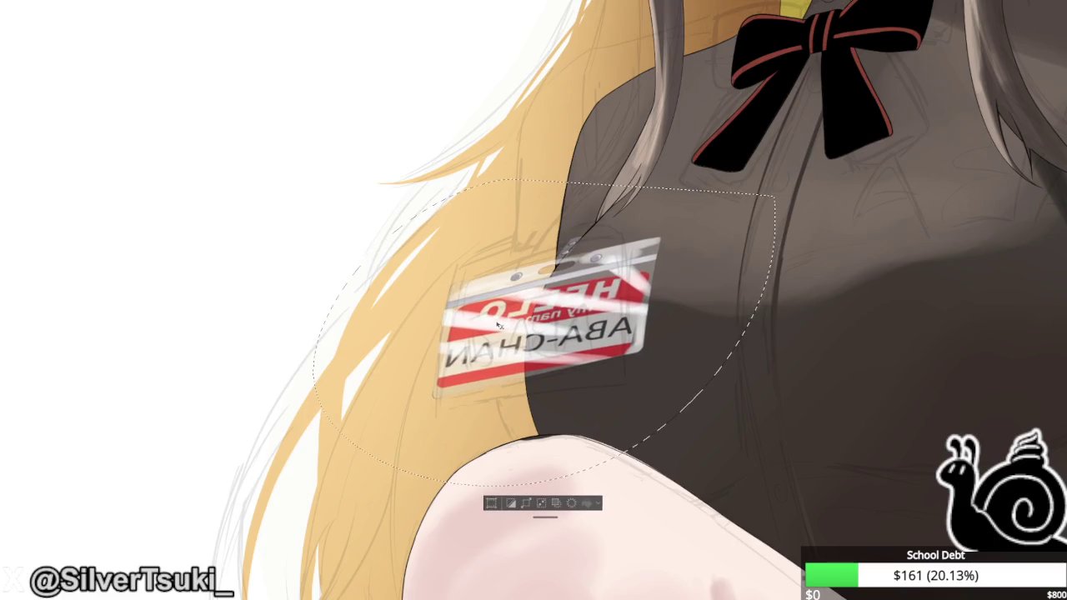
Nudge the name badge slightly right and down, set it in place, and check it in a mirrored view.
mouse_move(463, 310)
left_mouse_down()
mouse_move(475, 318)
mouse_move(457, 321)
left_mouse_up()
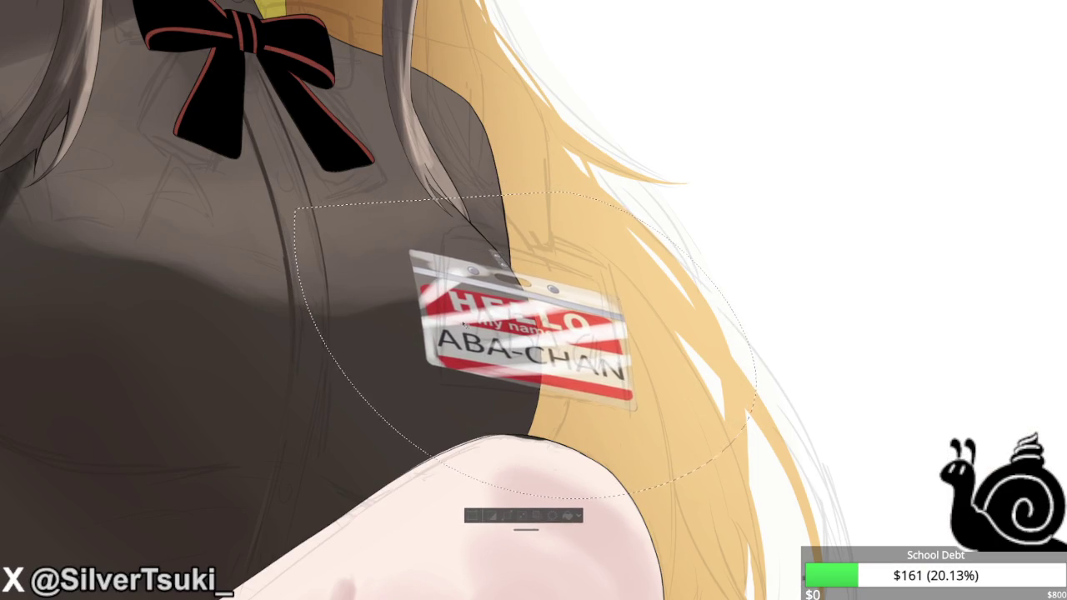
key("ctrl+d")
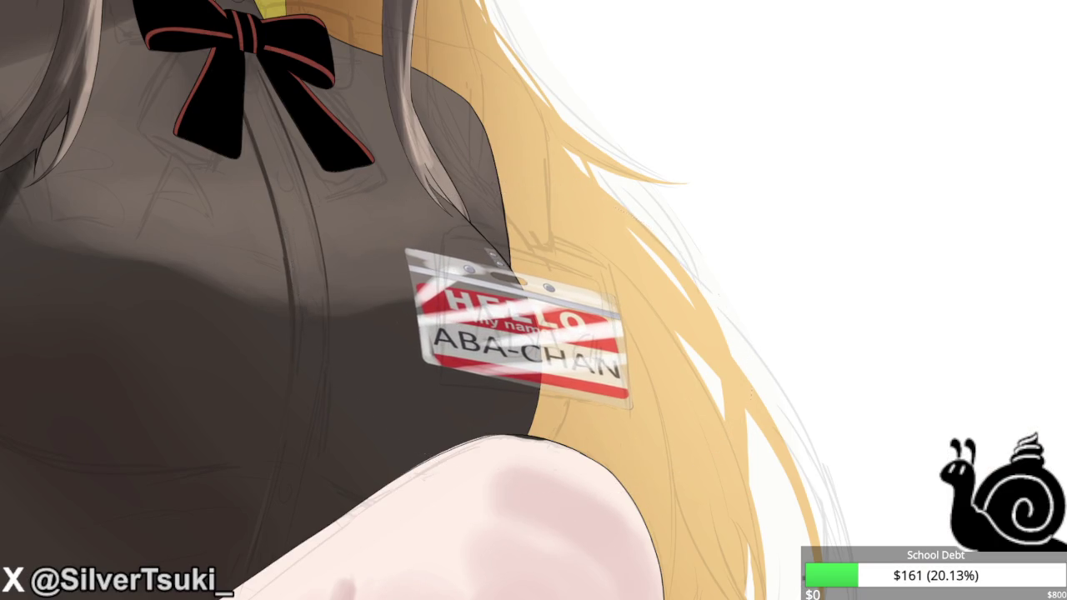
key("ctrl+minus")
key("ctrl+minus")
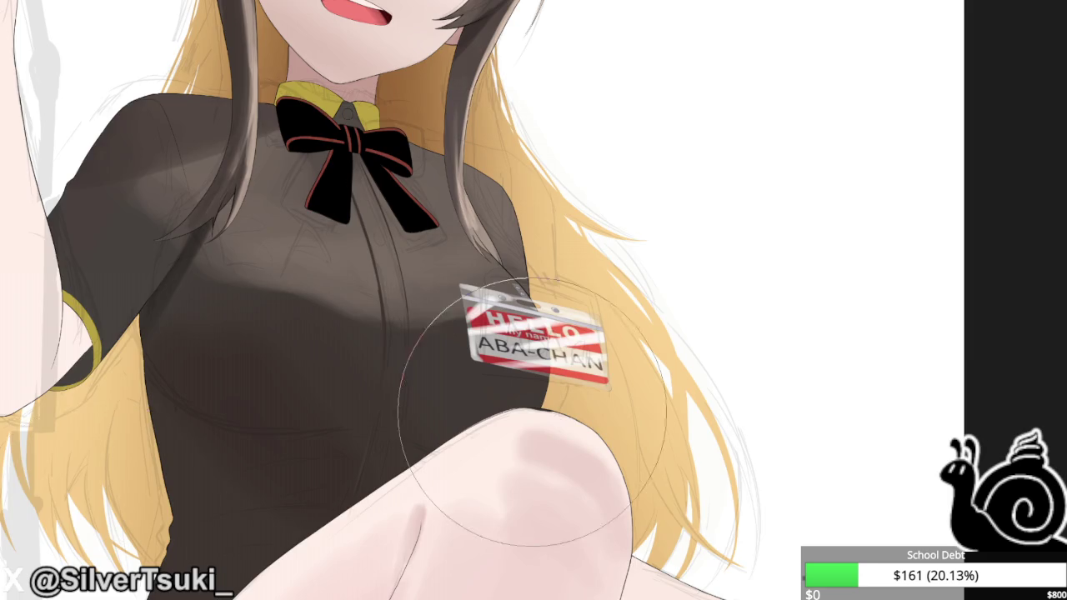
key("ctrl+minus")
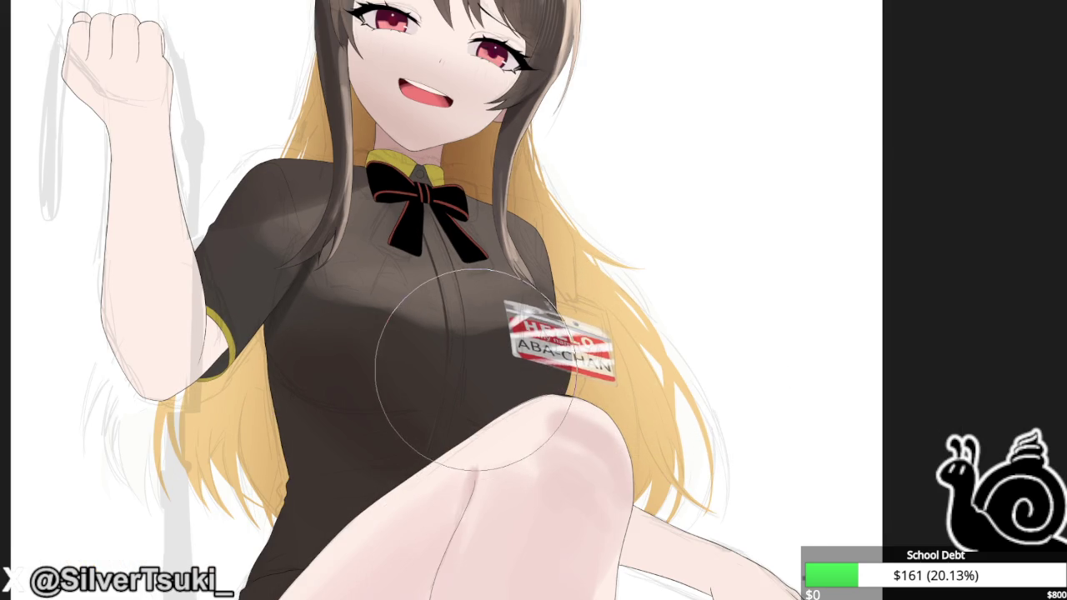
key("h")
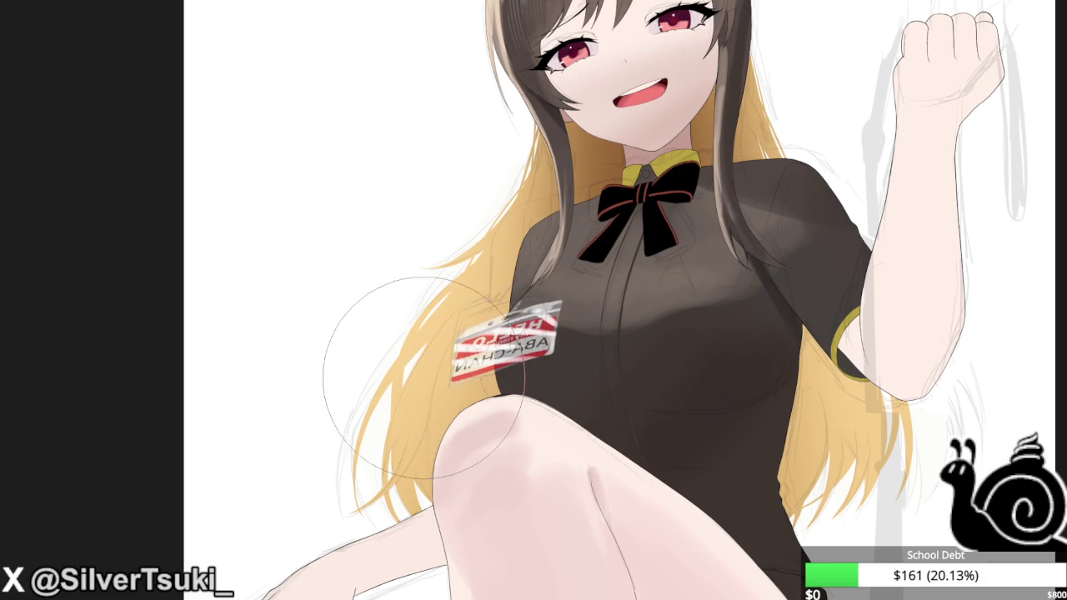
key("h")
key("ctrl+plus")
key("ctrl+plus")
key("ctrl+plus")
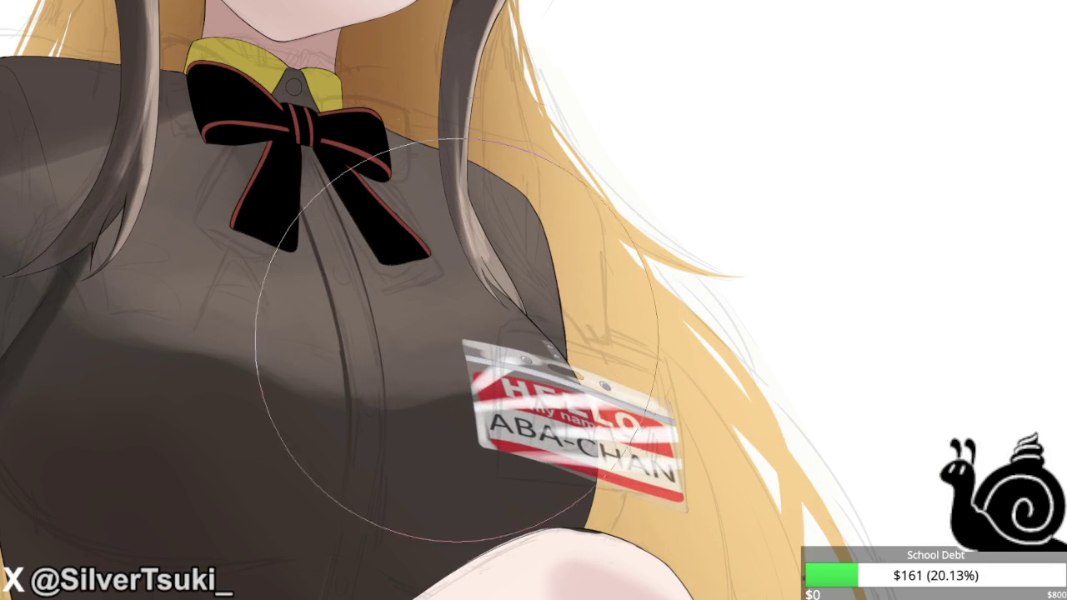
Fit the whole illustration in view and fade the name badge to look translucent.
scroll(542, 392, "up", 2)
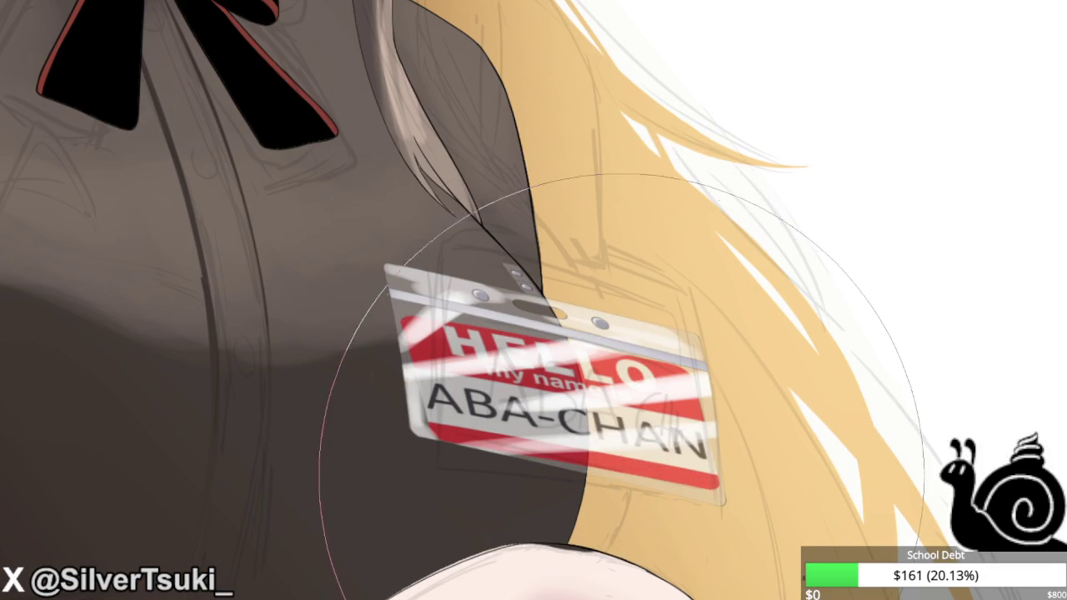
scroll(338, 259, "down", 2)
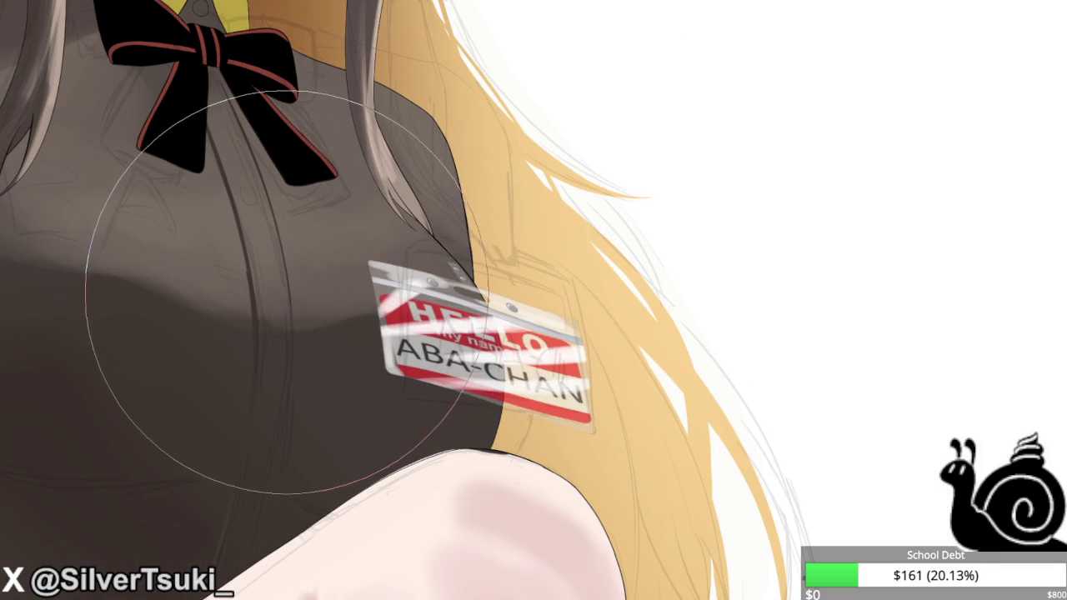
key("ctrl+shift+d")
key("ctrl+shift+a")
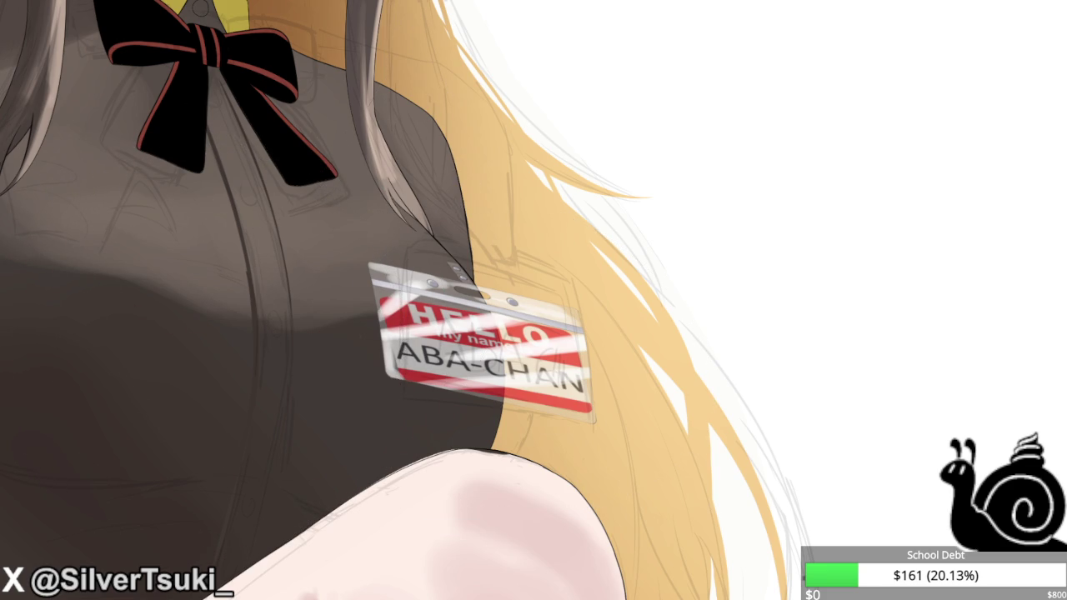
key("ctrl+t")
key("Return")
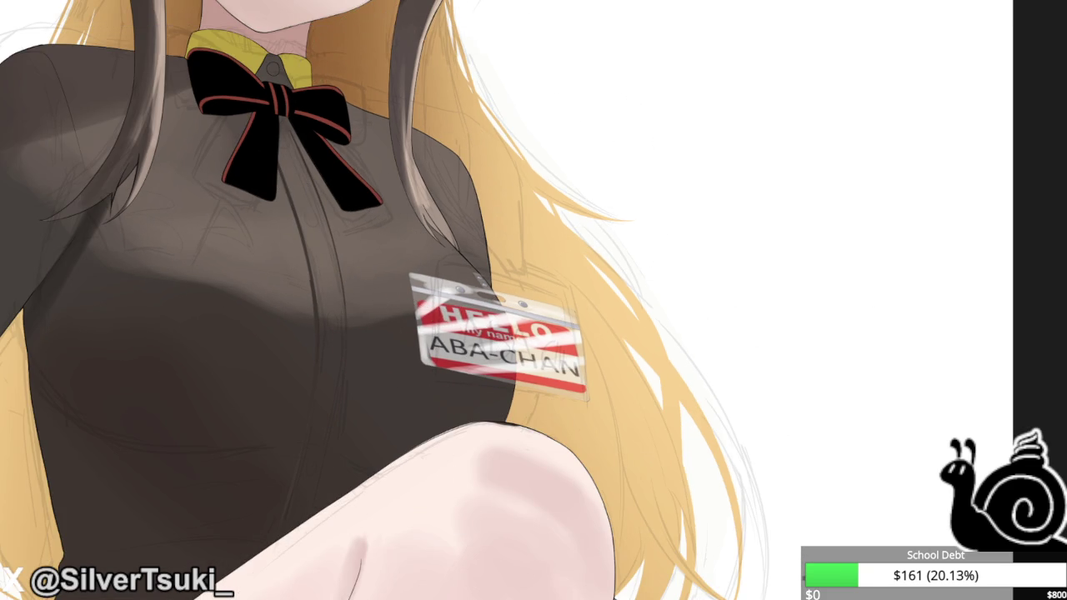
key("ctrl+0")
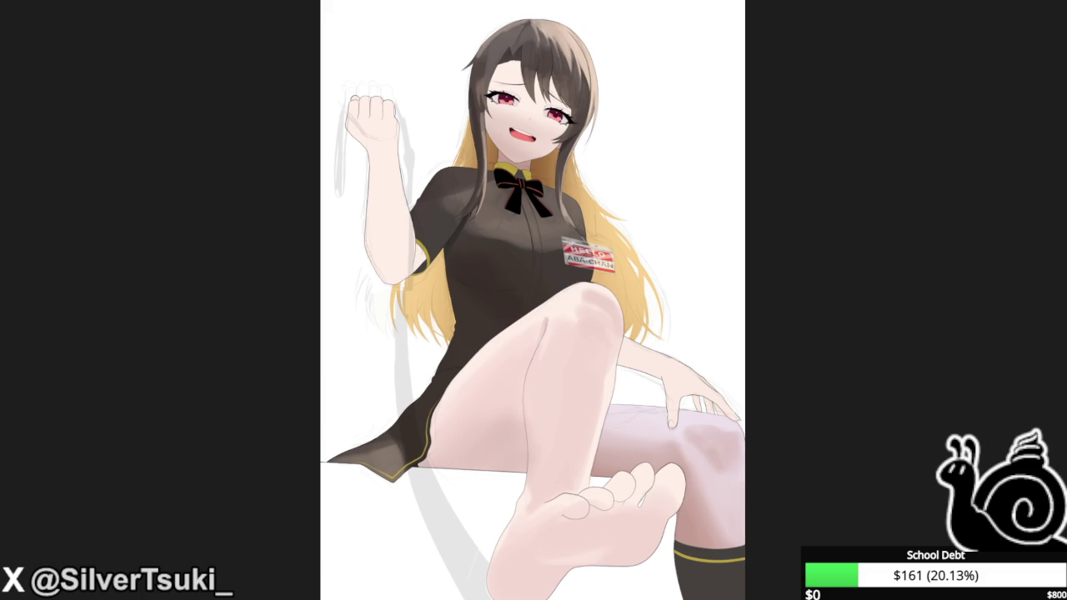
left_click_drag(565, 255, 612, 259)
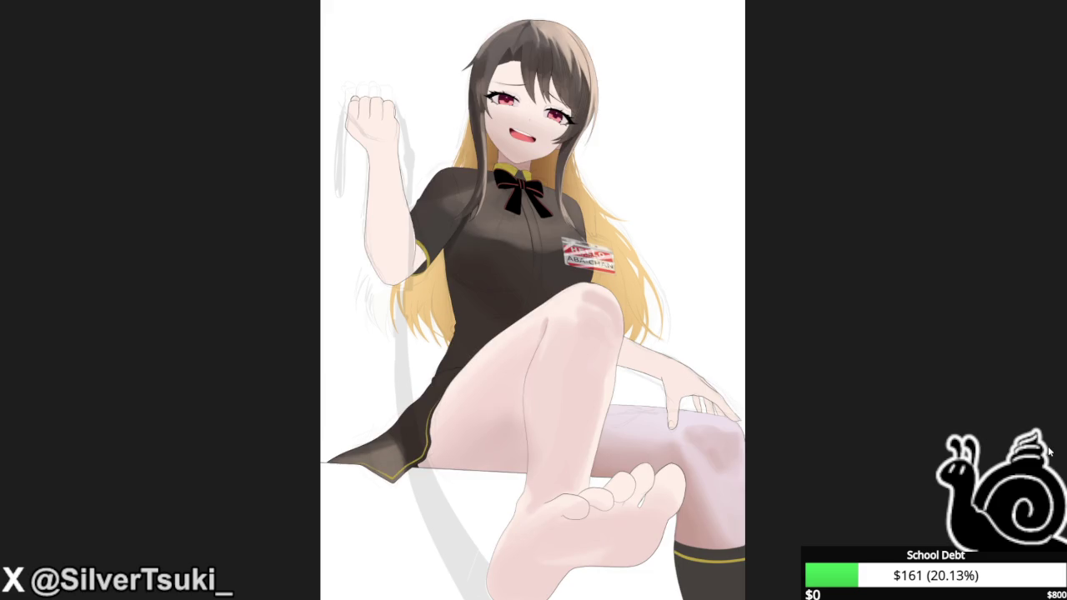
Paste the ABA logo and move it onto her chest.
key("ctrl+v")
key("ctrl+t")
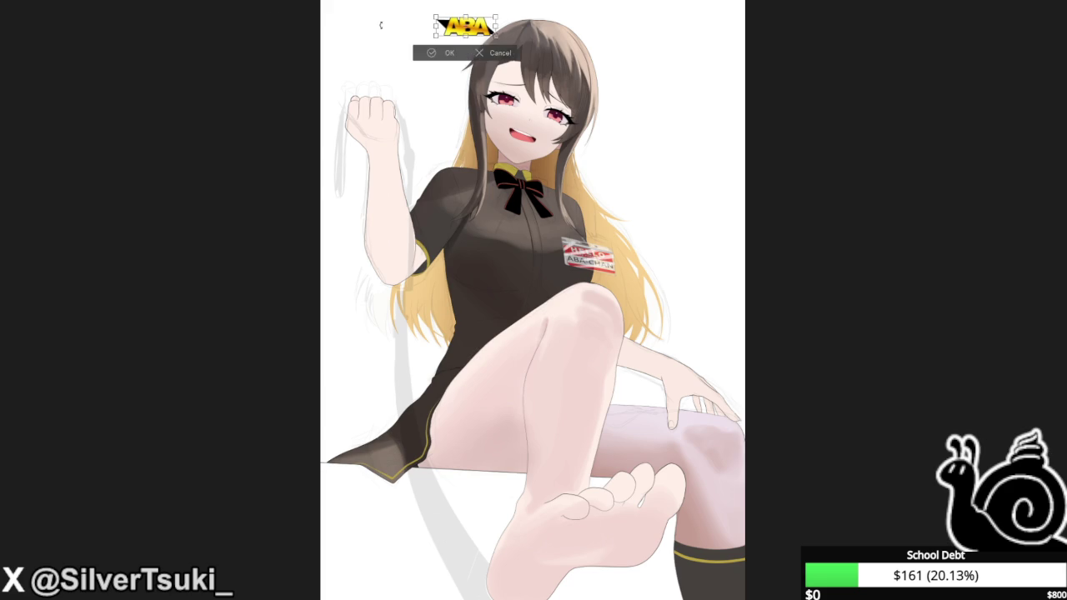
left_click_drag(465, 26, 471, 254)
scroll(490, 307, "up", 2)
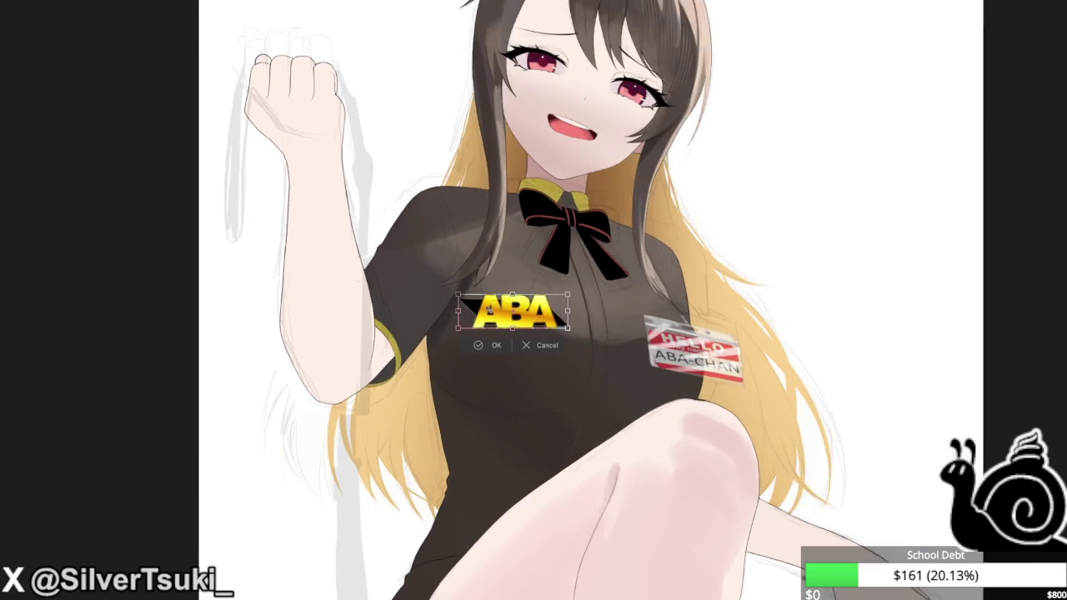
left_click(487, 345)
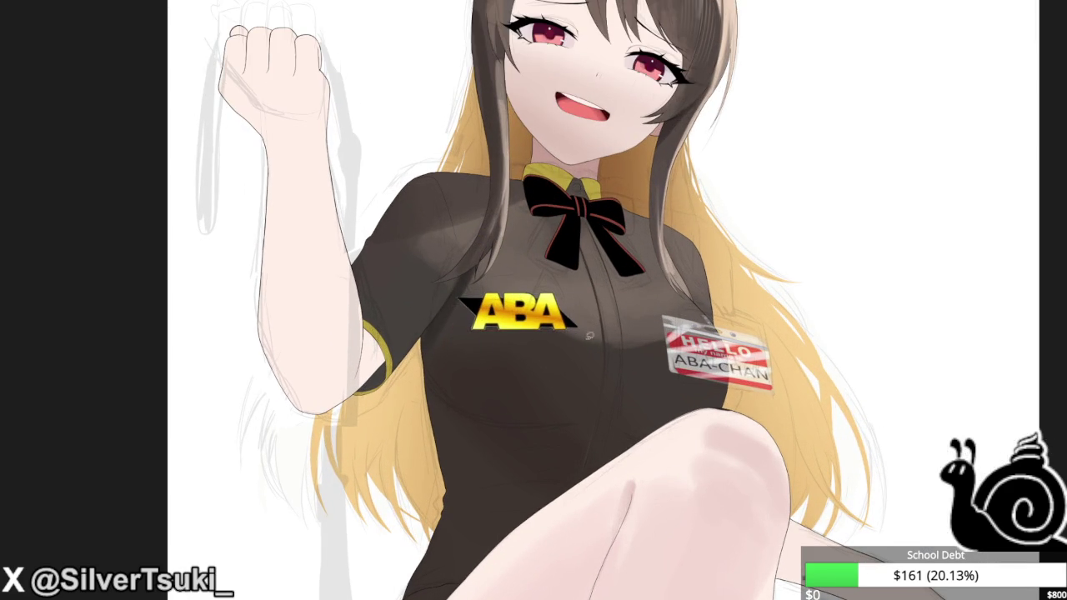
Skew the ABA logo to follow the chest's angle, then check it in a mirrored view.
scroll(590, 335, "up", 2)
scroll(484, 345, "up", 2)
key("ctrl+t")
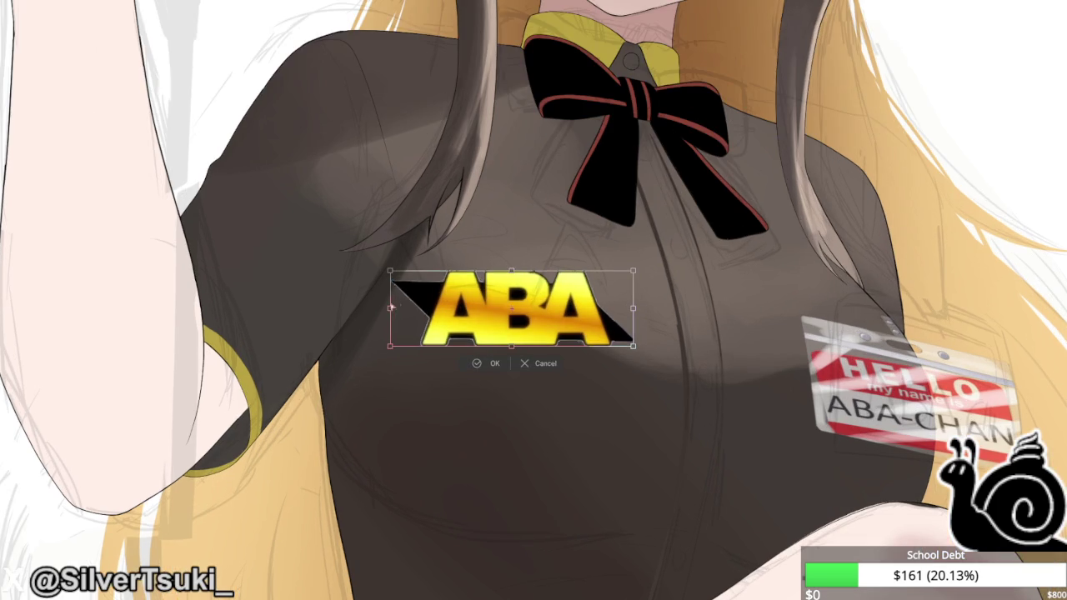
left_click_drag(484, 350, 520, 386)
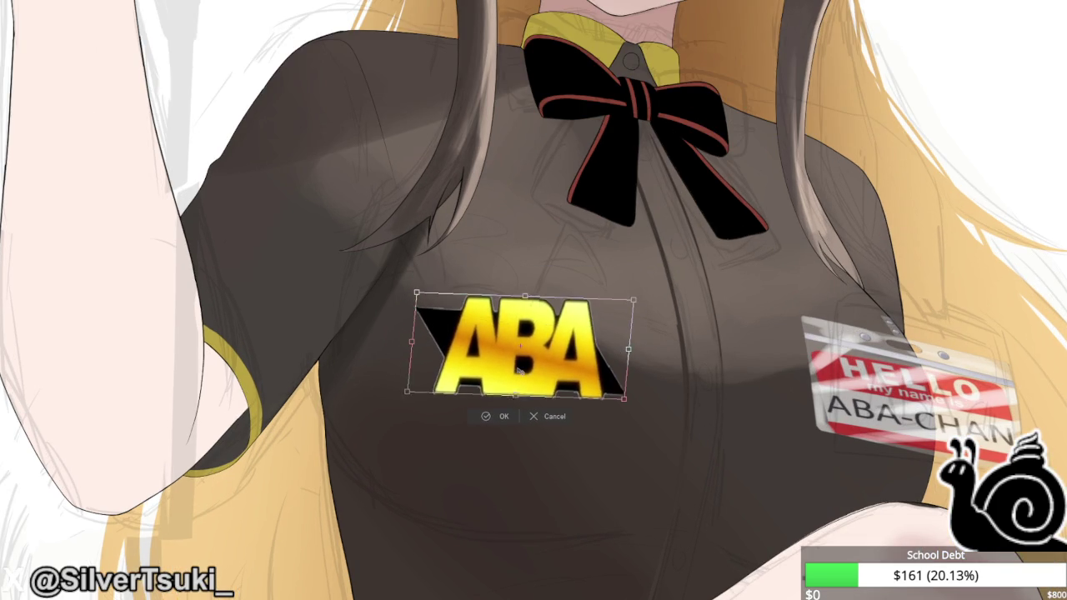
left_click(500, 406)
scroll(532, 345, "down", 2)
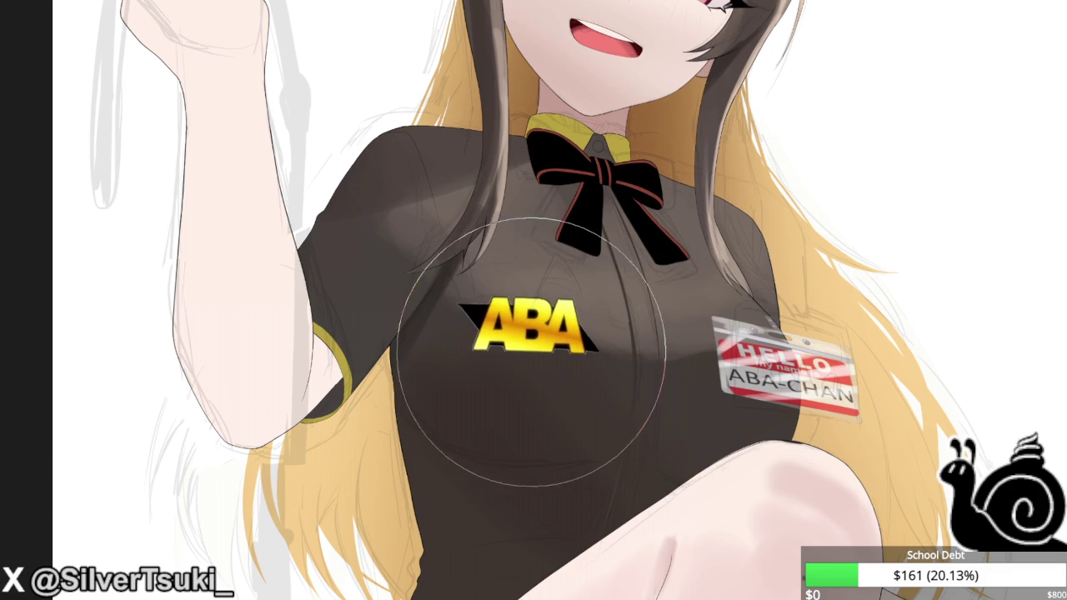
scroll(550, 358, "down", 1)
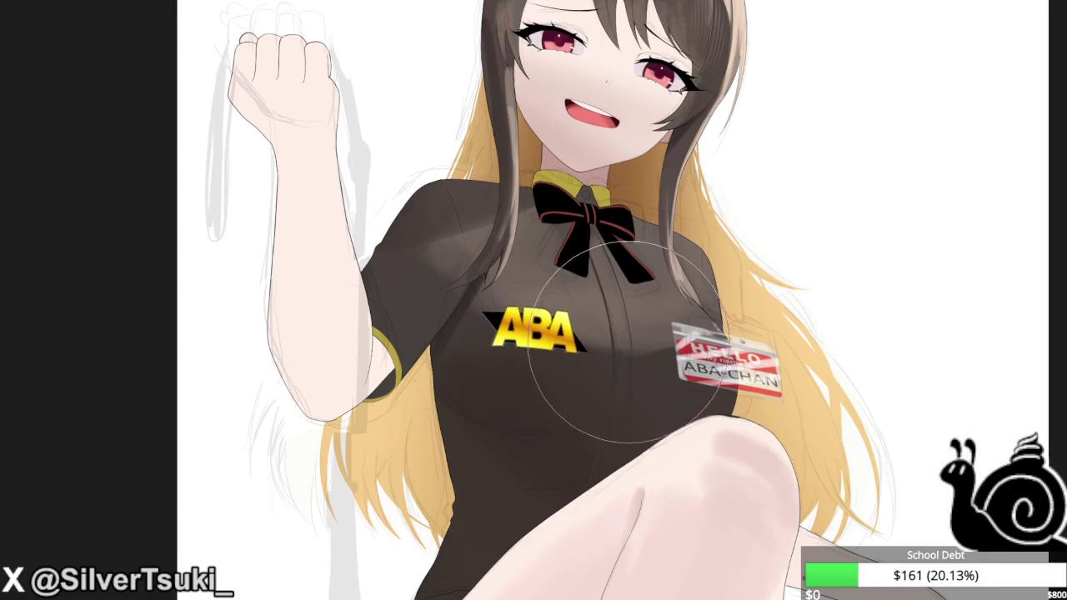
scroll(617, 340, "down", 1)
scroll(585, 335, "down", 2)
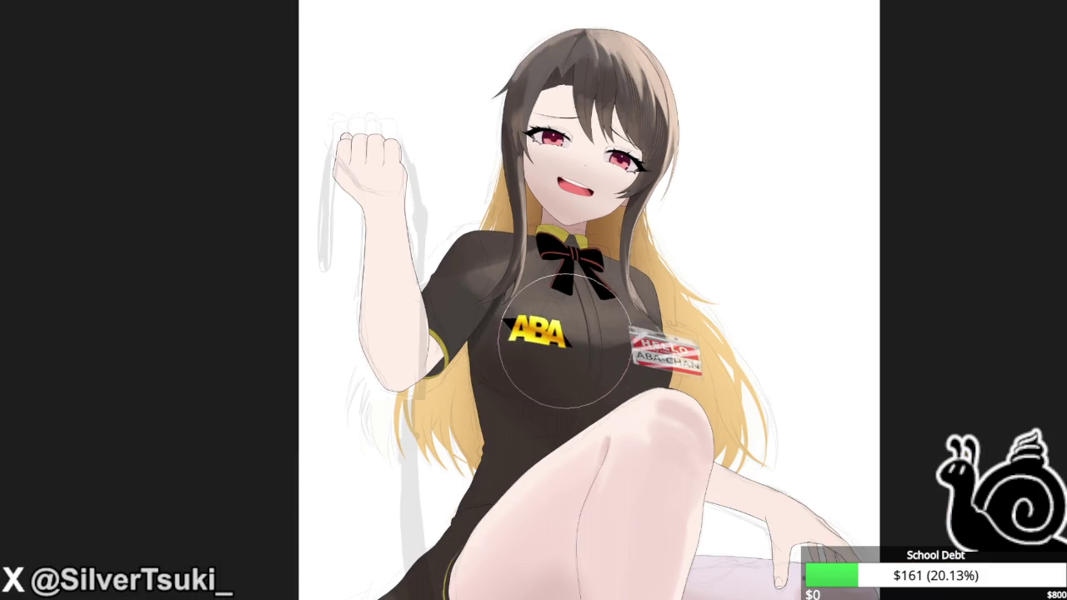
key("m")
key("m")
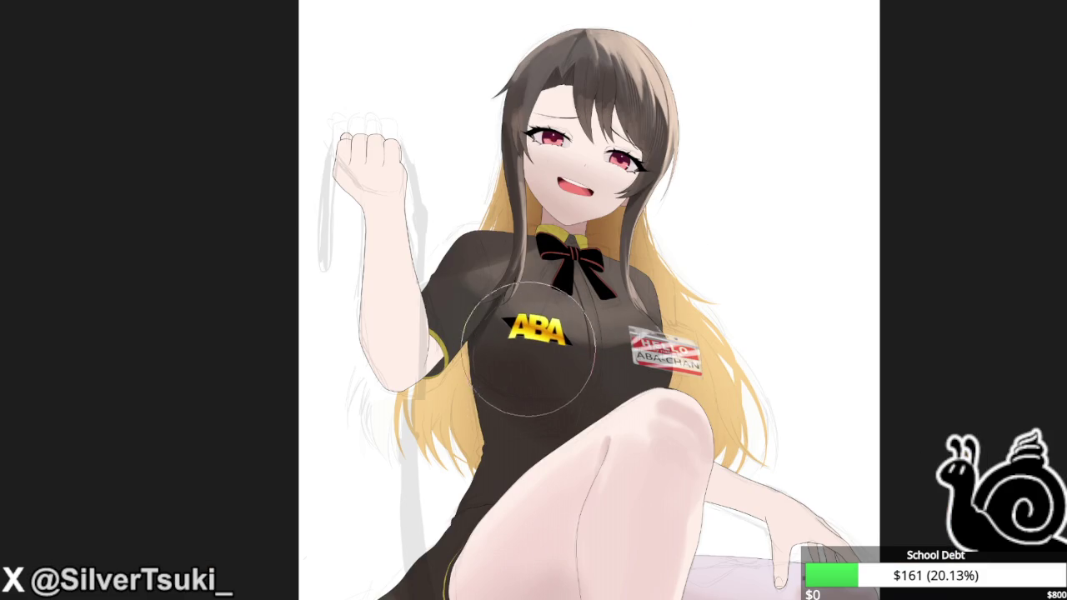
Darken the shading across the shirt's chest.
scroll(529, 363, "up", 1)
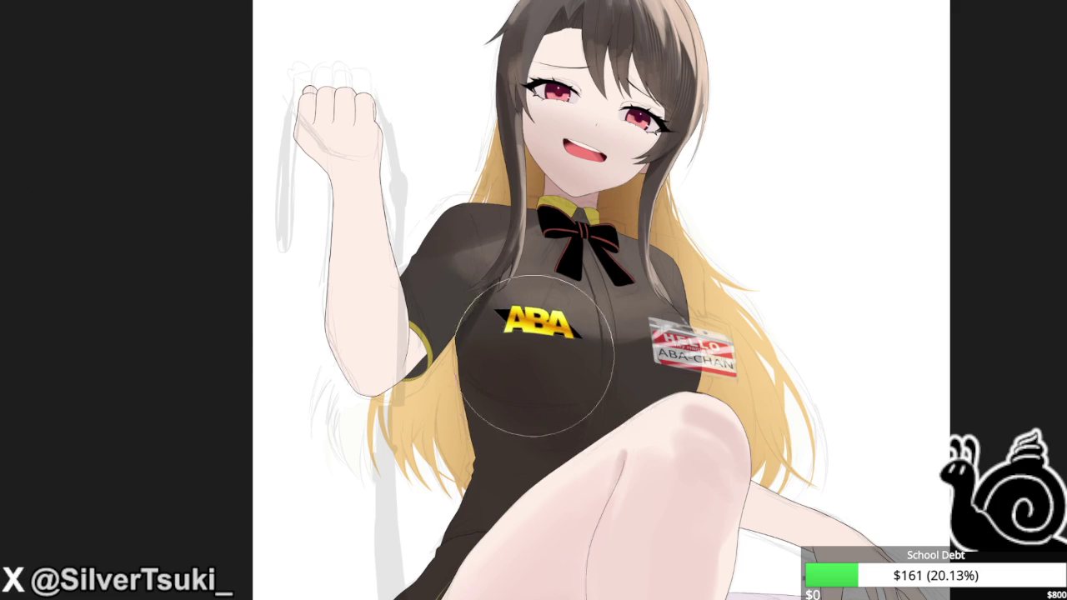
mouse_move(523, 287)
left_mouse_down()
mouse_move(595, 359)
mouse_move(494, 380)
mouse_move(477, 340)
left_mouse_up()
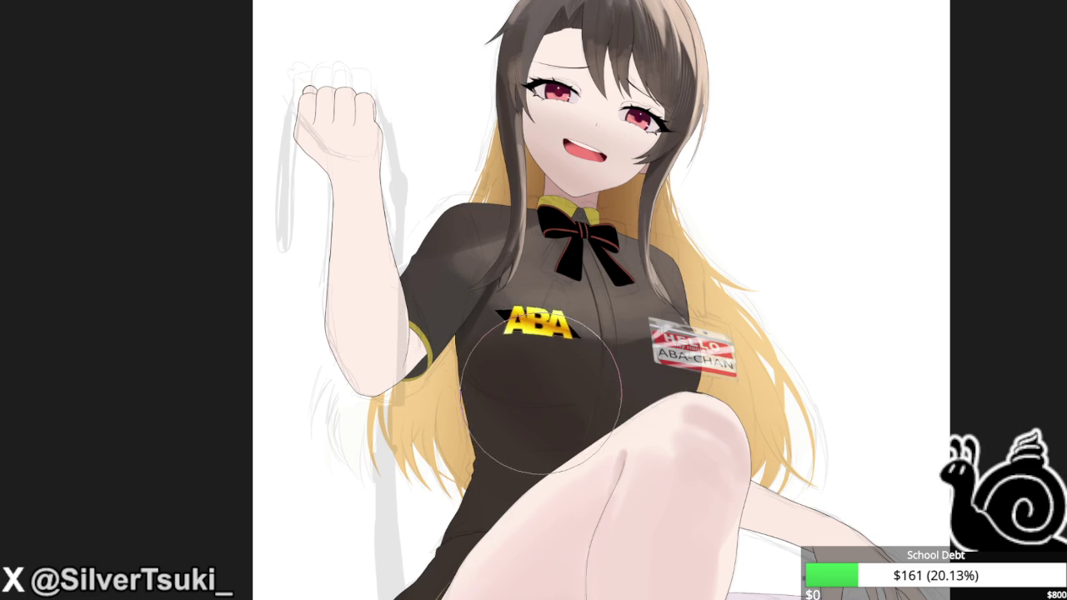
key("ctrl+minus")
scroll(484, 261, "up", 1)
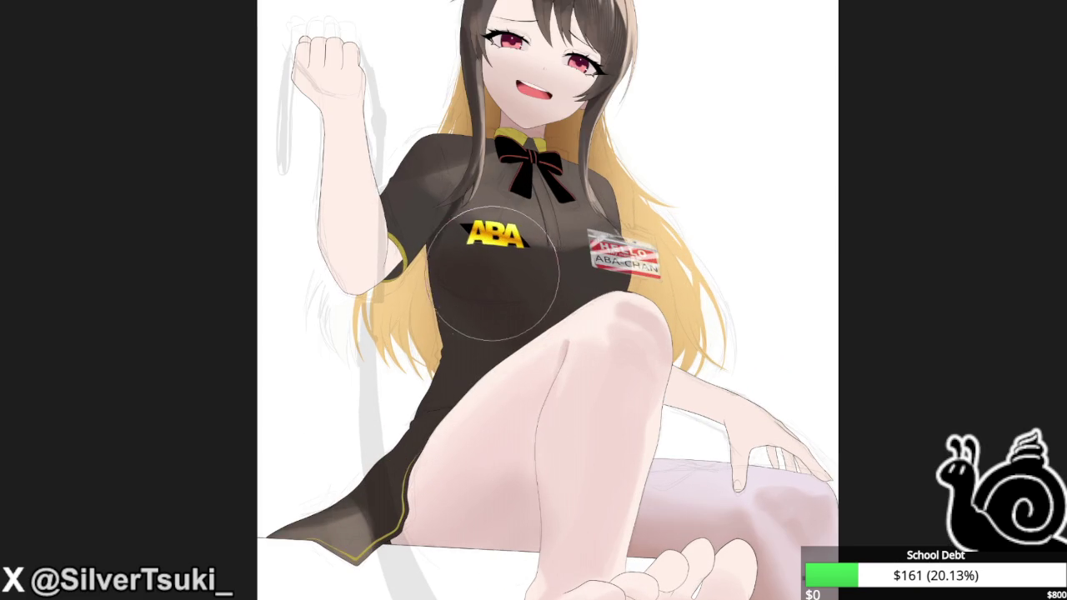
Slant the ABA logo to match the chest's perspective, then refine its slant and position.
key("ctrl+t")
scroll(498, 219, "up", 1)
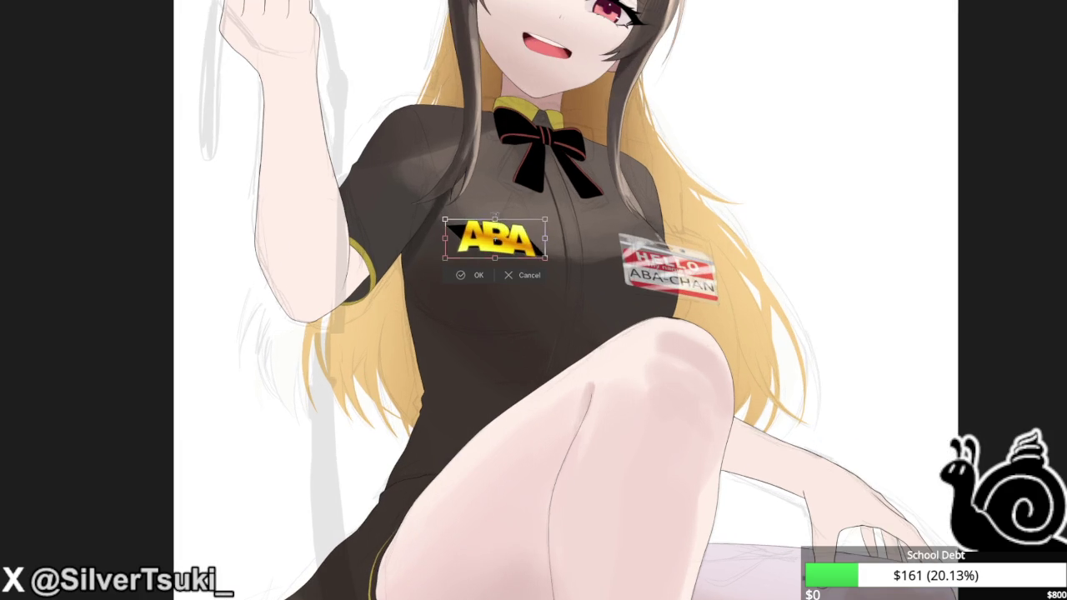
left_click_drag(439, 254, 484, 241)
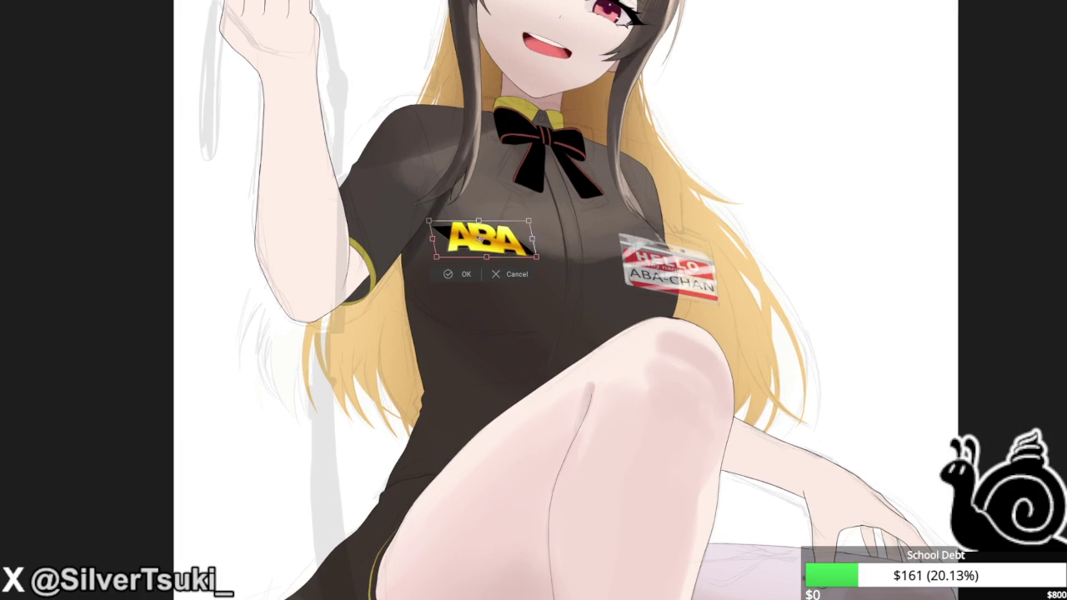
key("Return")
key("ctrl+t")
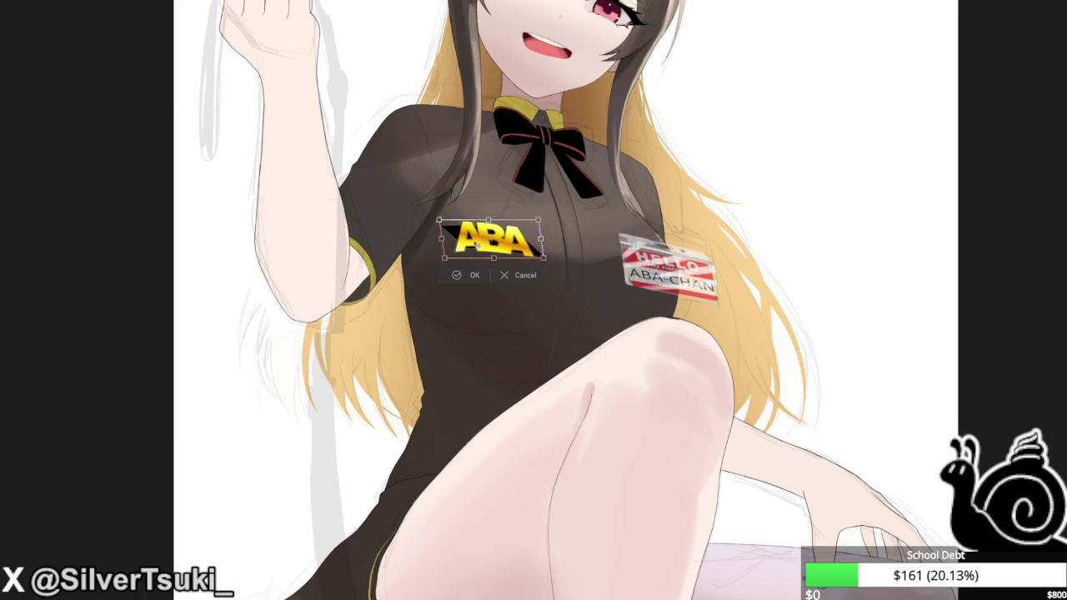
left_click_drag(494, 260, 488, 257)
key("Return")
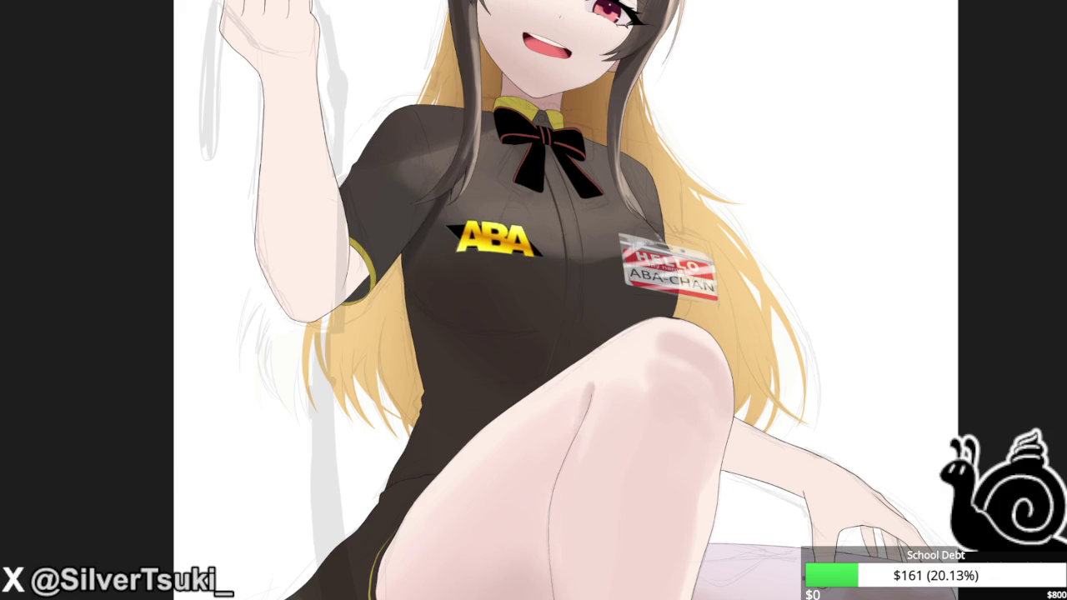
scroll(457, 223, "up", 2)
scroll(458, 223, "up", 2)
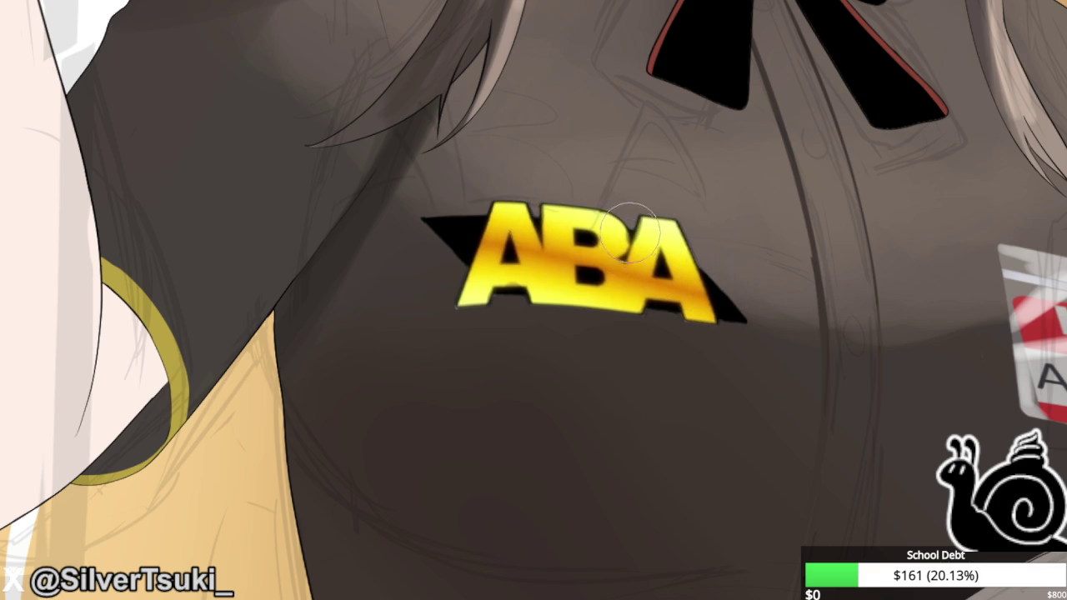
Inspect the ABA logo up close, then nudge it a few pixels left with the arrow key.
scroll(642, 238, "up", 5)
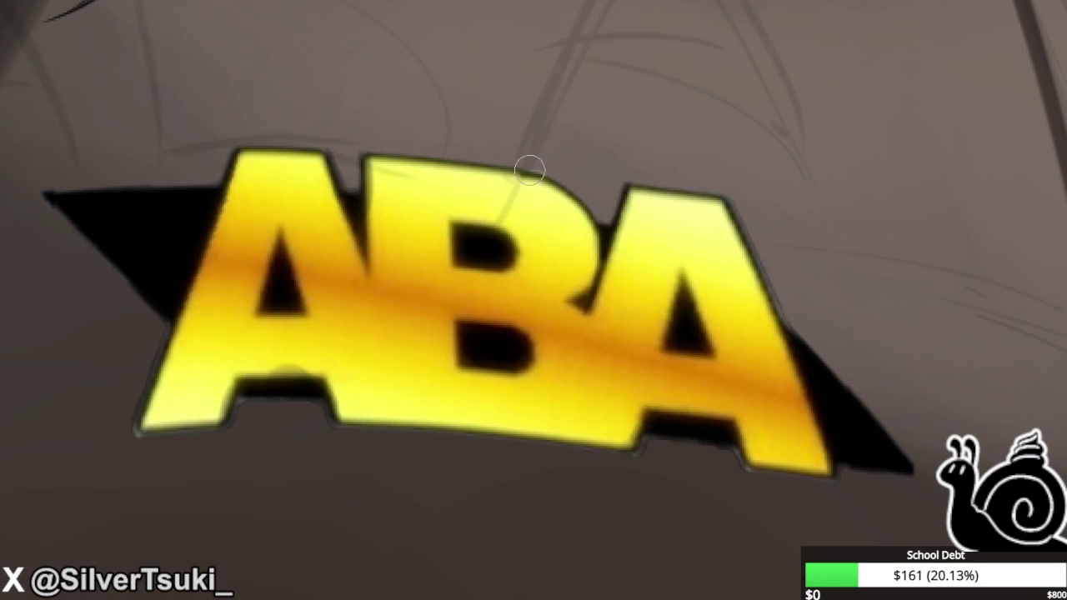
scroll(525, 158, "down", 6)
scroll(530, 149, "down", 3)
scroll(436, 212, "down", 3)
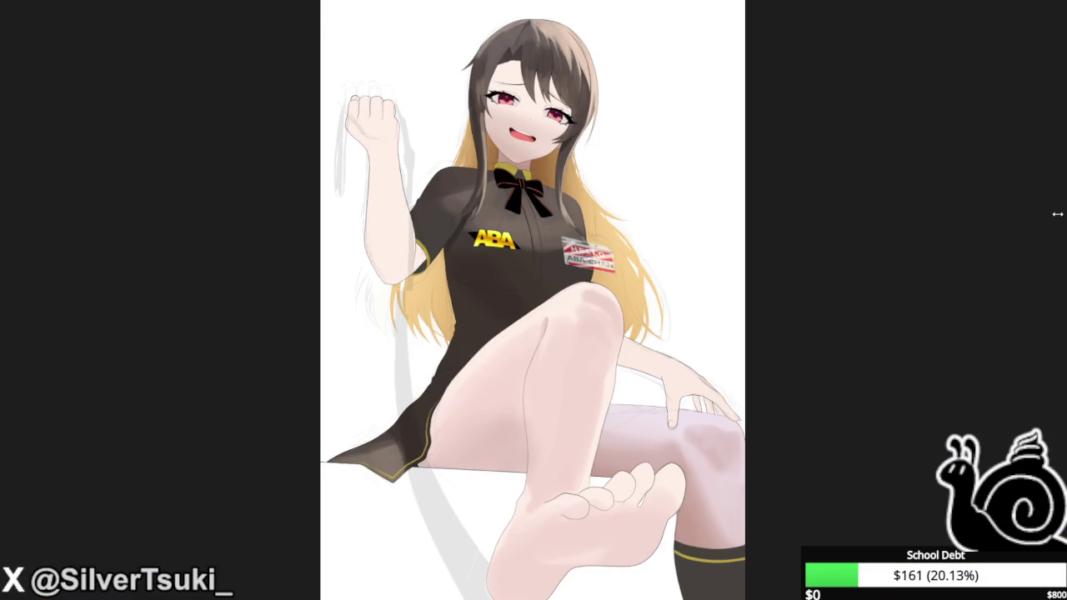
scroll(546, 265, "down", 1)
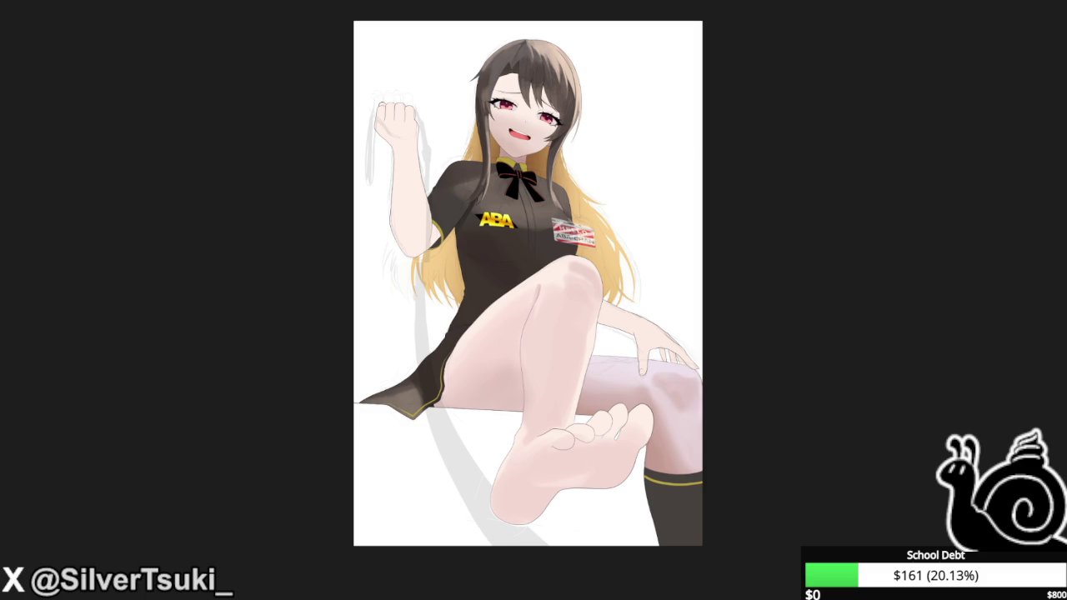
scroll(361, 448, "down", 1)
scroll(382, 423, "up", 1)
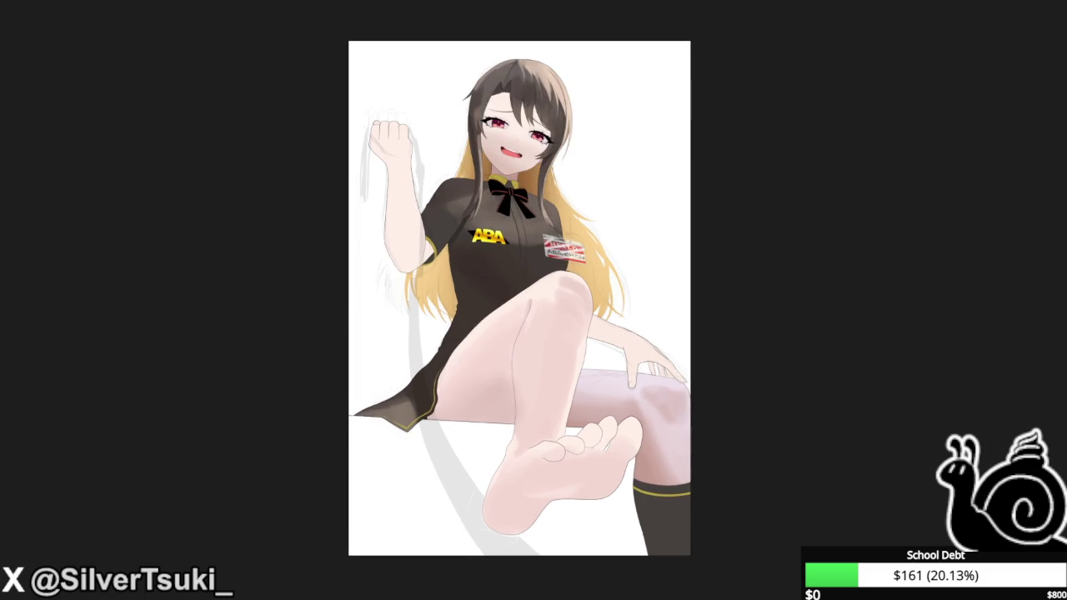
key("Left")
key("Left")
key("Left")
key("Left")
key("Left")
key("Left")
scroll(547, 217, "up", 3)
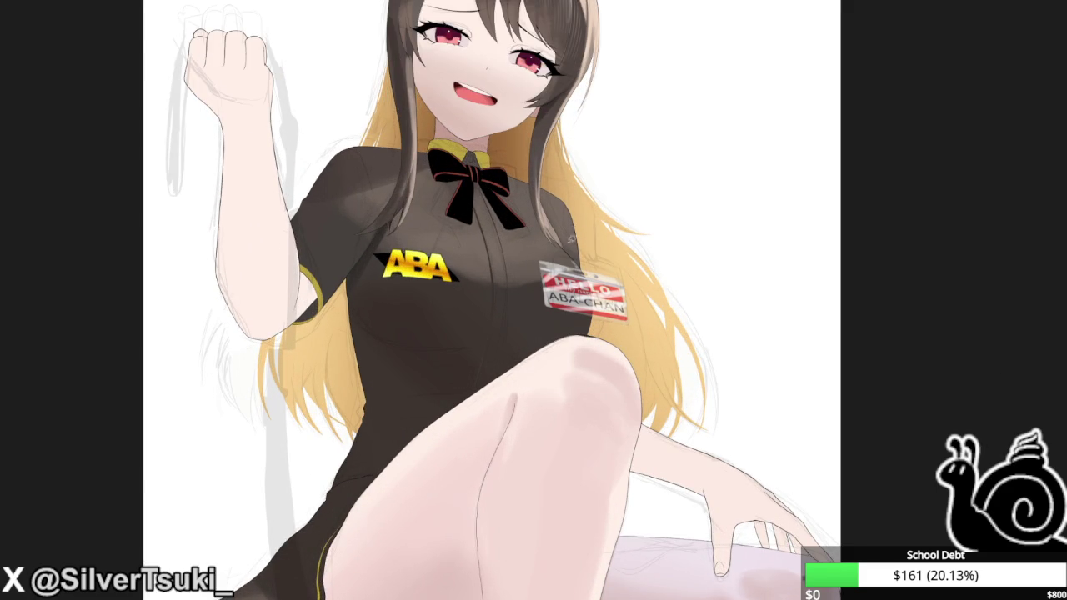
Shrink the selected name badge slightly, shift it down-right, then deselect and zoom out.
left_click_drag(572, 239, 574, 235)
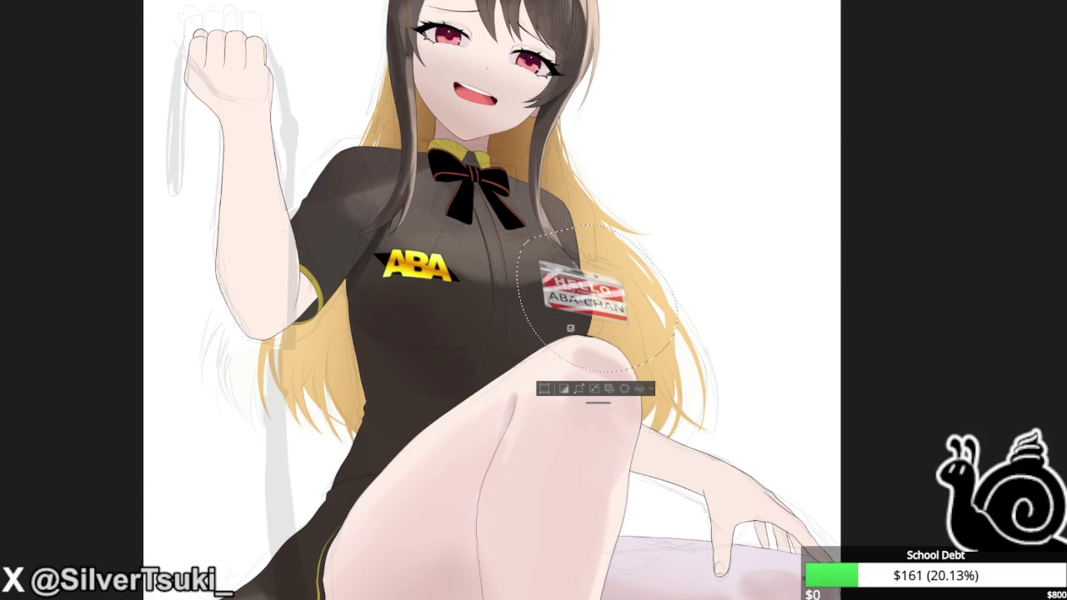
key("ctrl+t")
left_click_drag(520, 299, 553, 305)
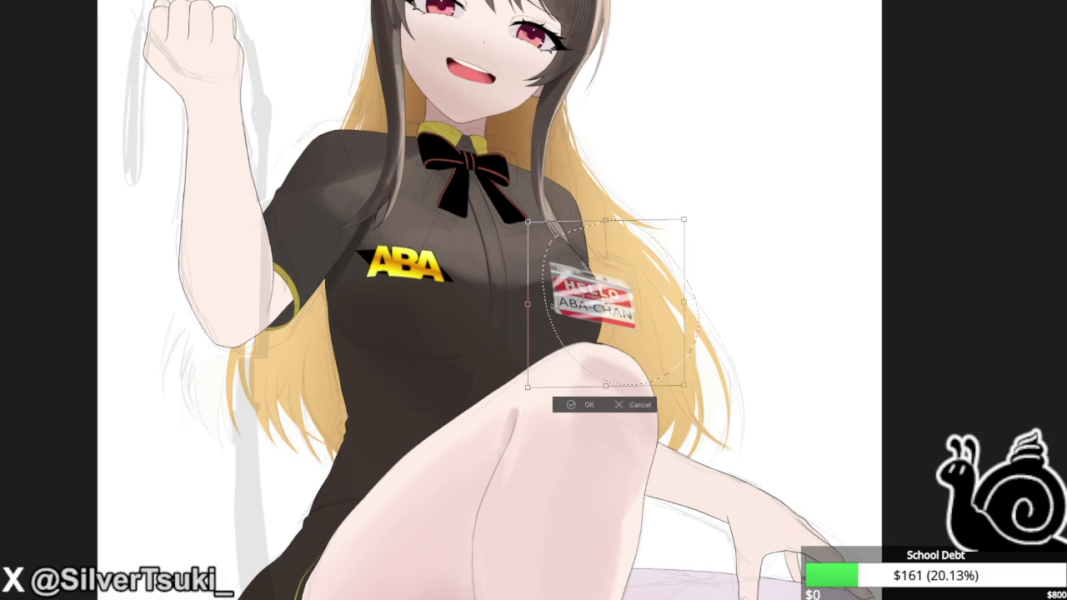
key("Return")
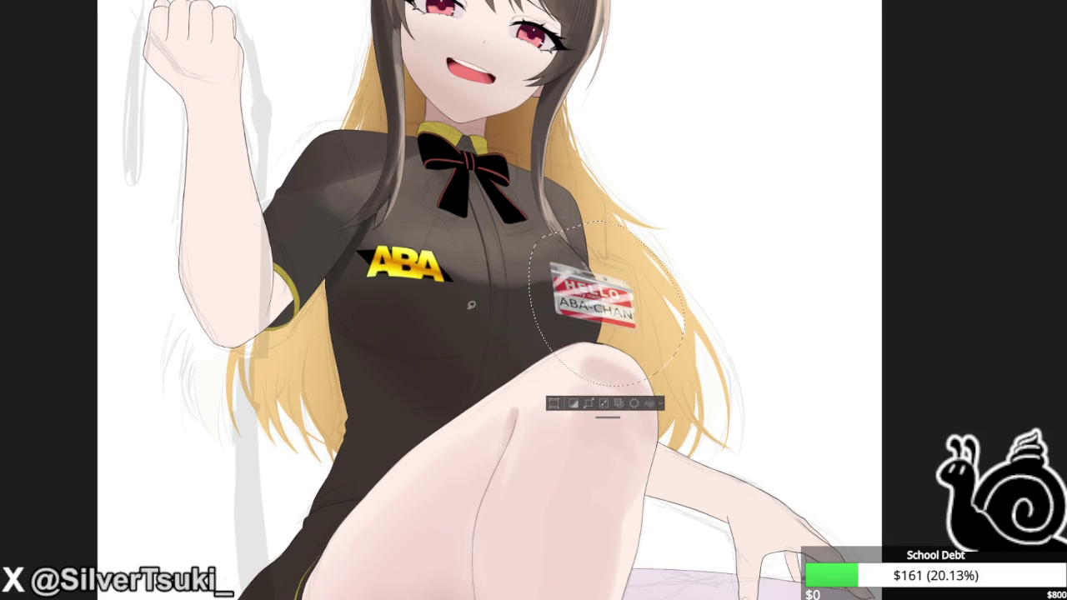
scroll(470, 304, "down", 3)
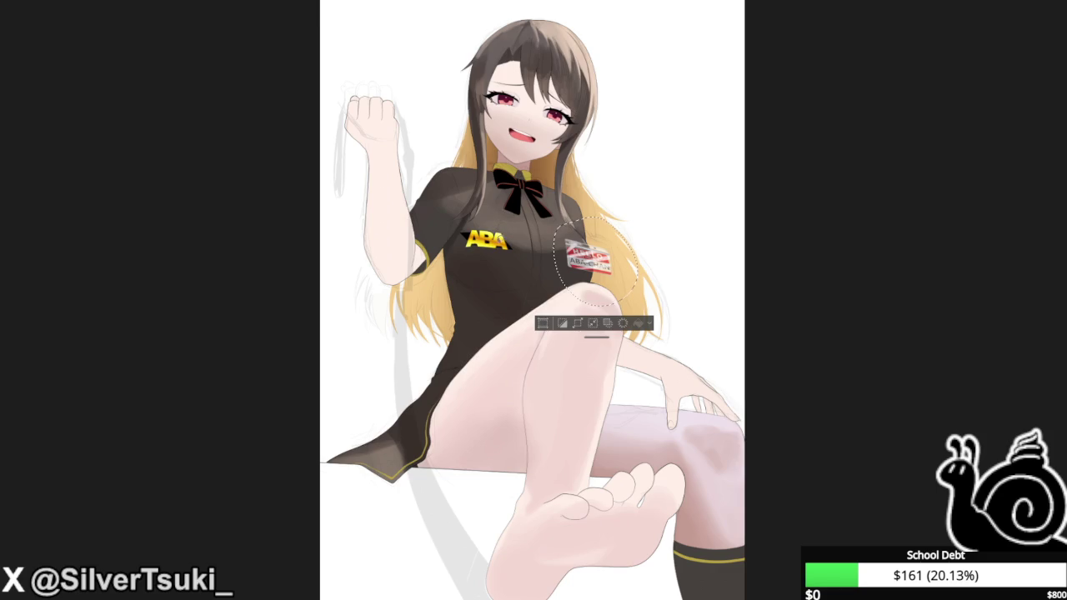
key("ctrl+d")
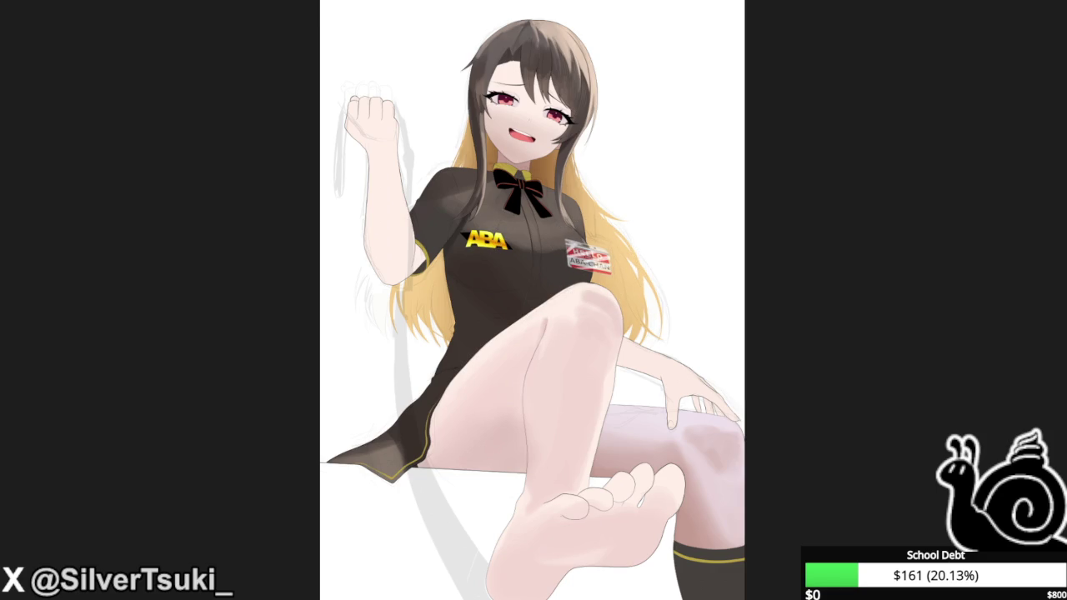
key("ctrl+minus")
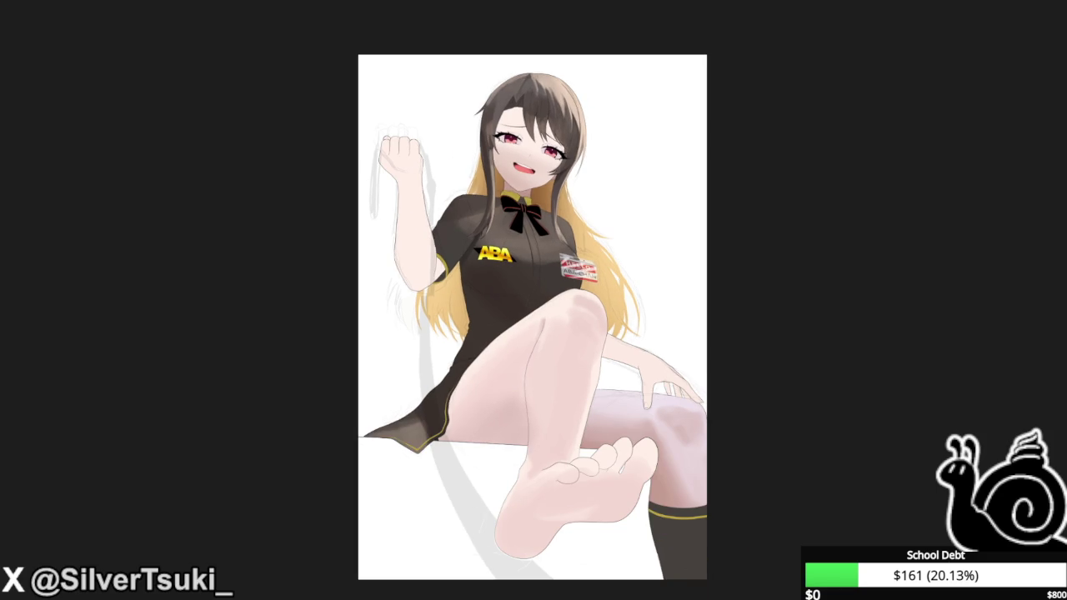
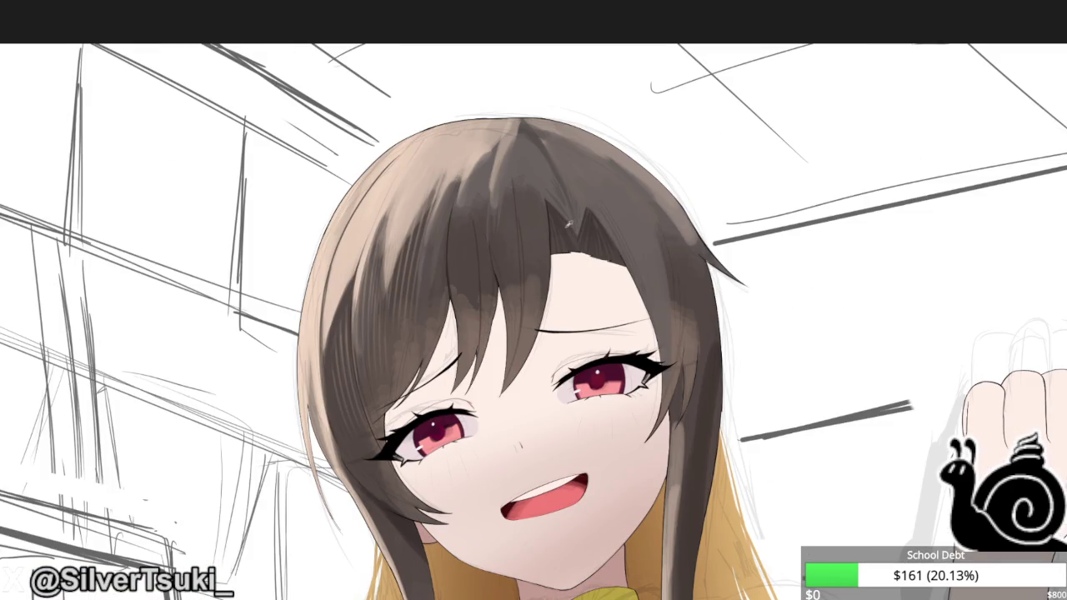
Zoom in on the face and paint a darker strand into the hair beside it.
key("ctrl+plus")
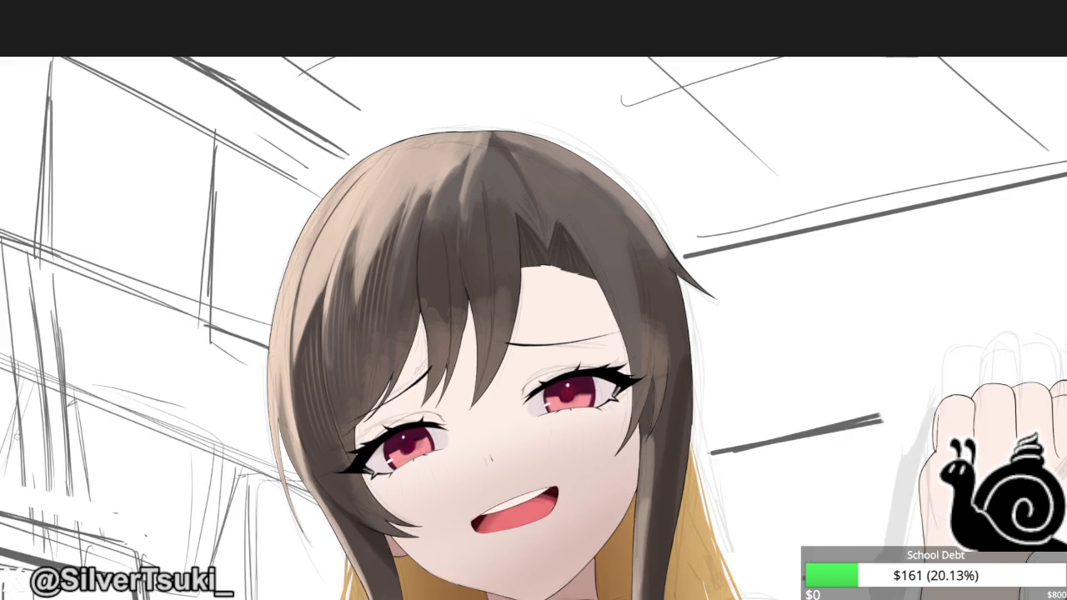
scroll(401, 329, "down", 2)
scroll(522, 374, "down", 1)
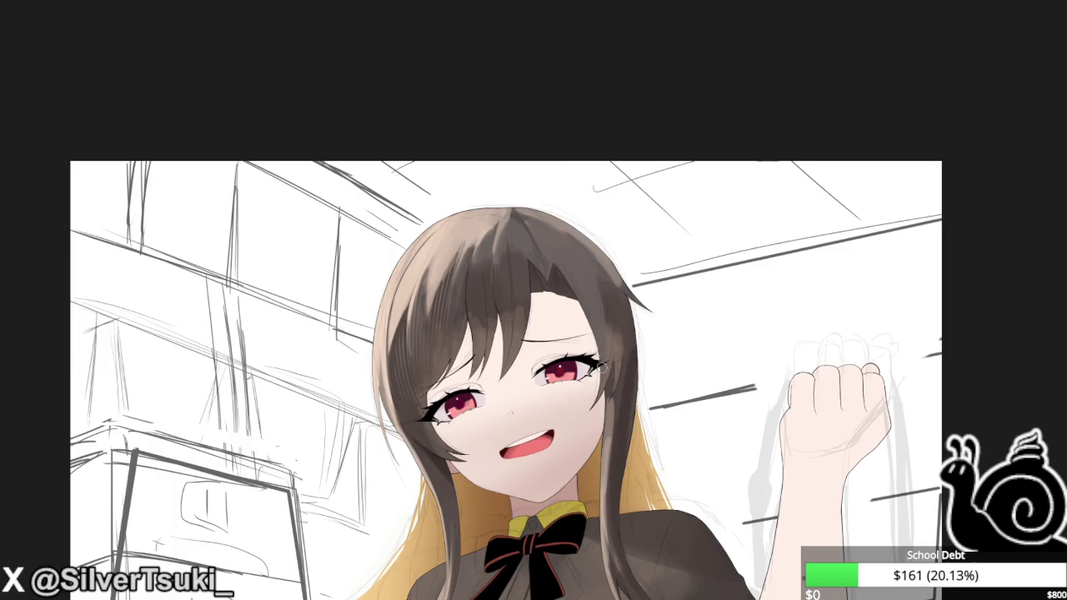
scroll(608, 350, "up", 2)
scroll(621, 375, "up", 1)
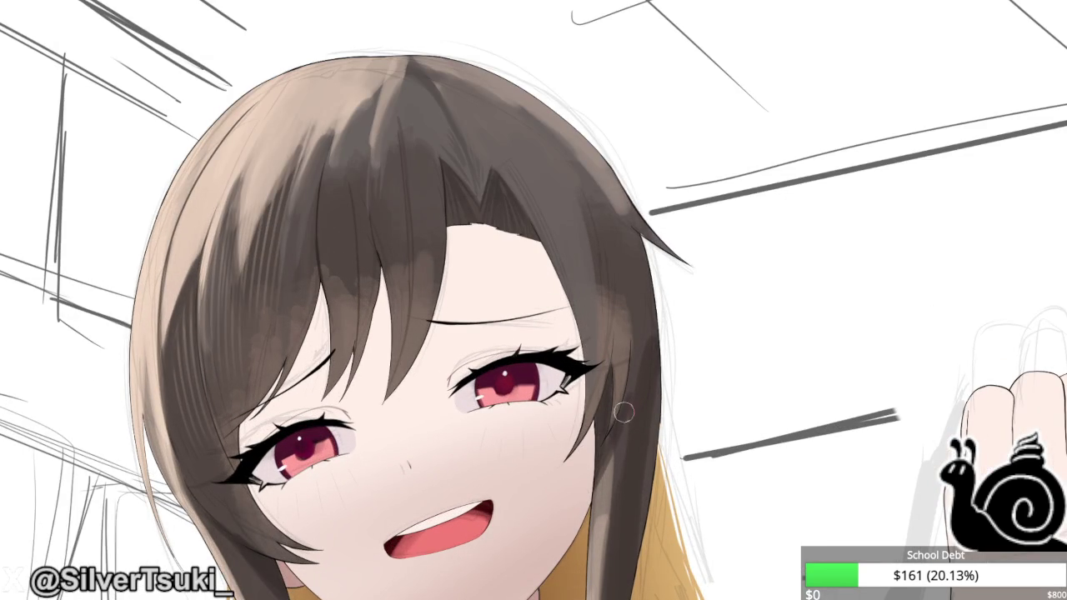
scroll(634, 389, "down", 1)
scroll(614, 399, "up", 1)
key("m")
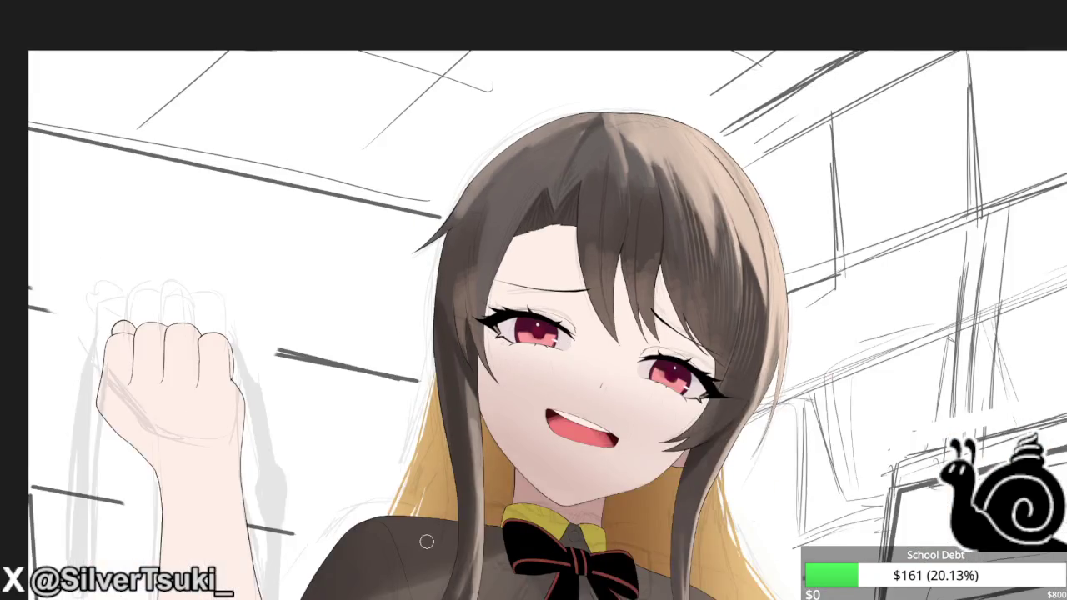
scroll(471, 358, "up", 1)
scroll(488, 423, "down", 1)
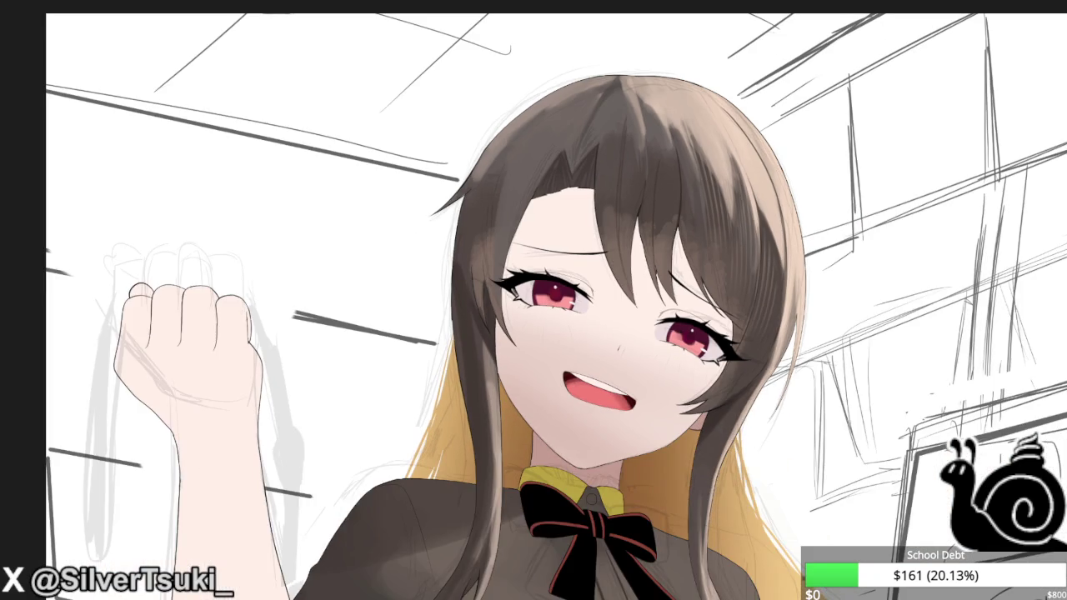
scroll(488, 439, "up", 1)
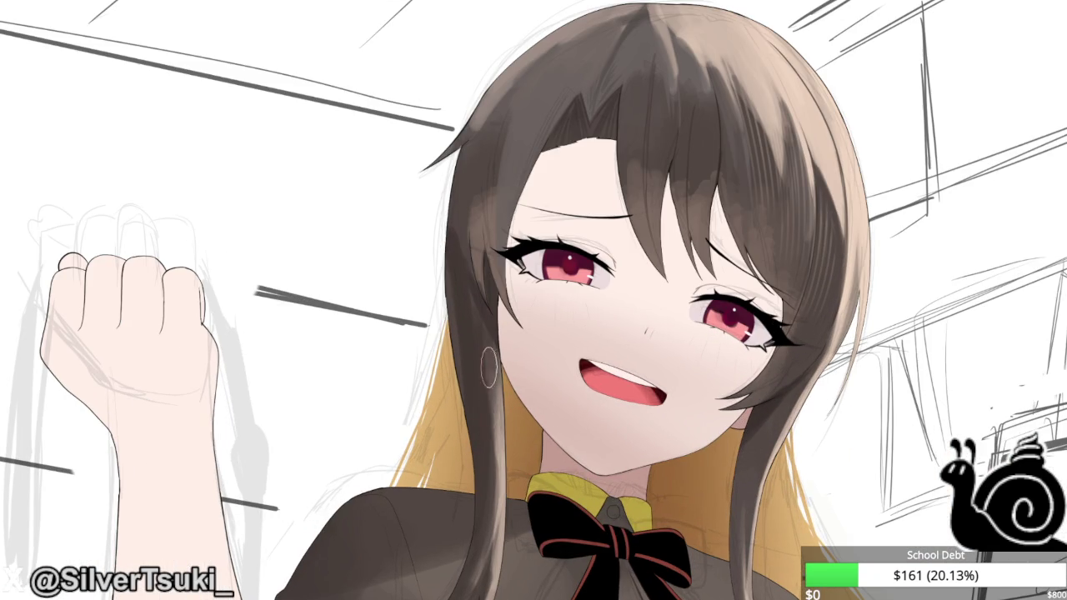
scroll(482, 350, "down", 1)
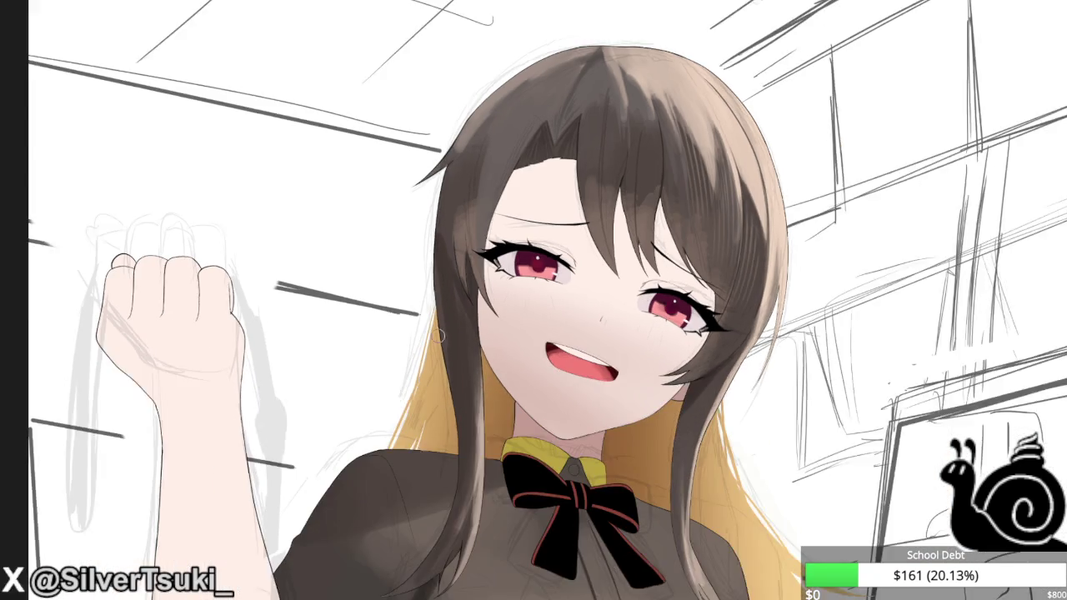
scroll(472, 249, "up", 1)
scroll(471, 230, "up", 1)
scroll(465, 226, "up", 1)
scroll(479, 258, "up", 1)
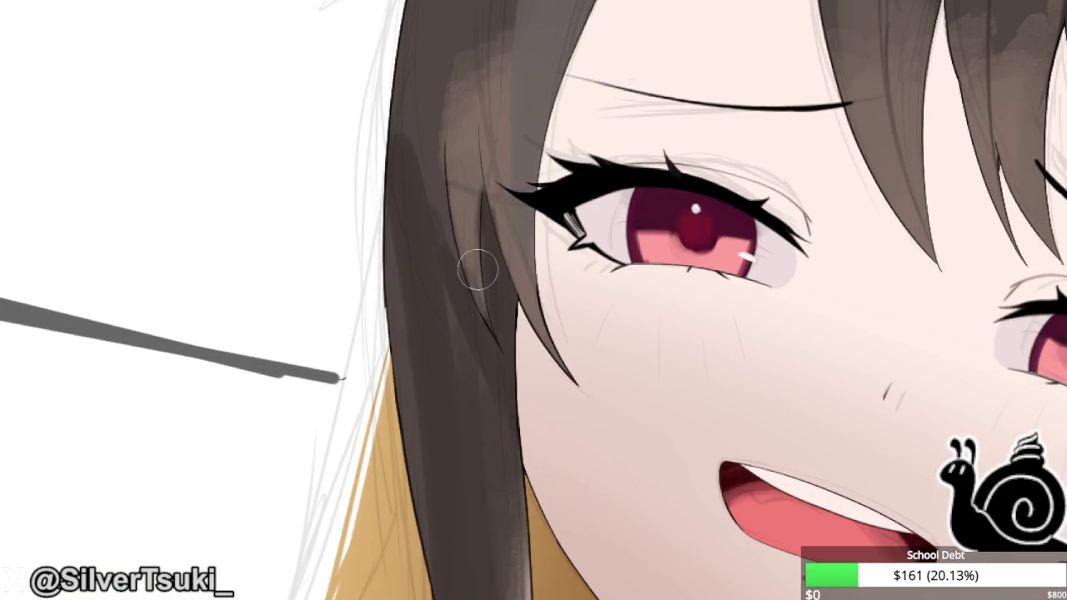
scroll(492, 321, "up", 1)
scroll(491, 321, "down", 1)
scroll(576, 242, "down", 1)
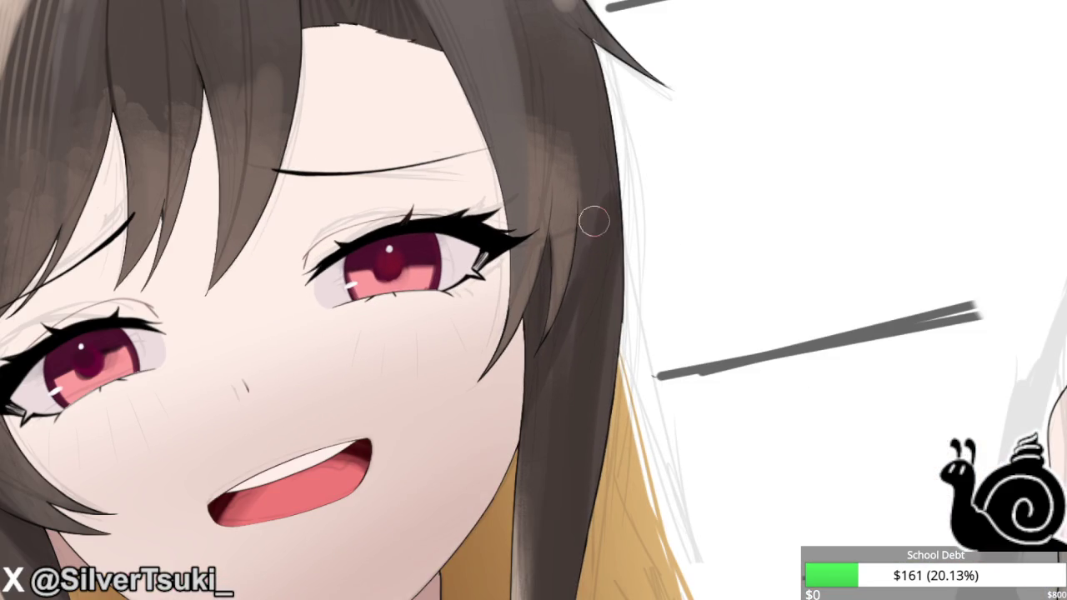
scroll(563, 47, "down", 1)
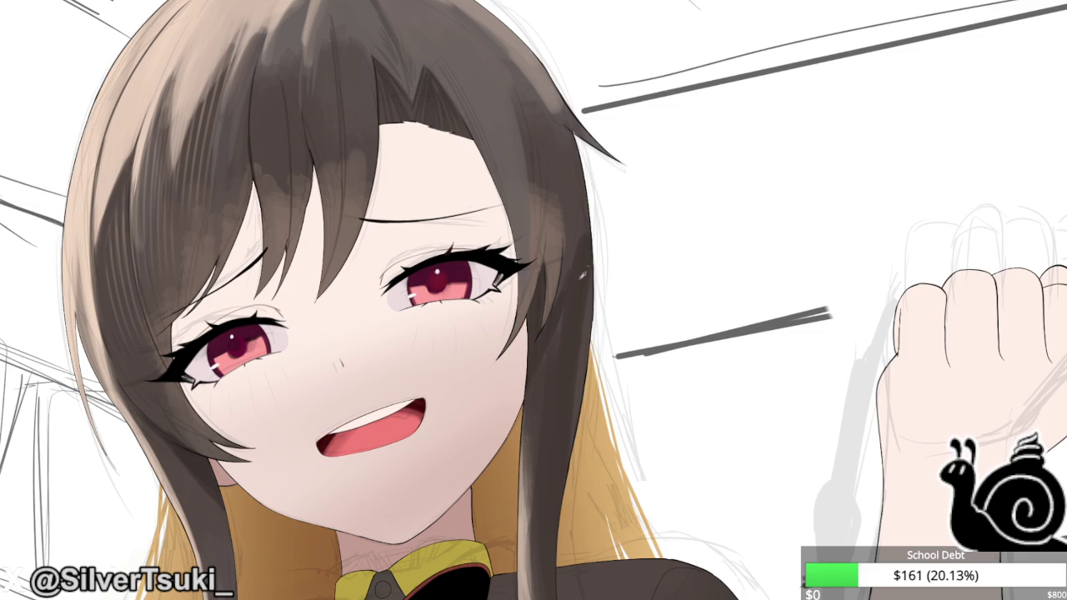
scroll(546, 98, "up", 1)
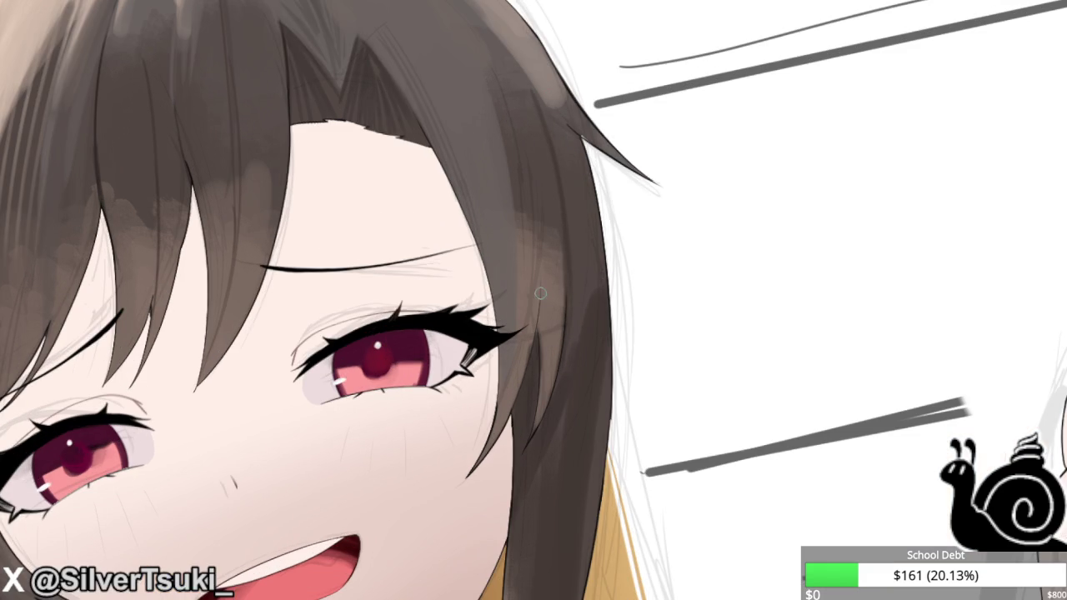
scroll(545, 334, "down", 3)
scroll(551, 293, "up", 2)
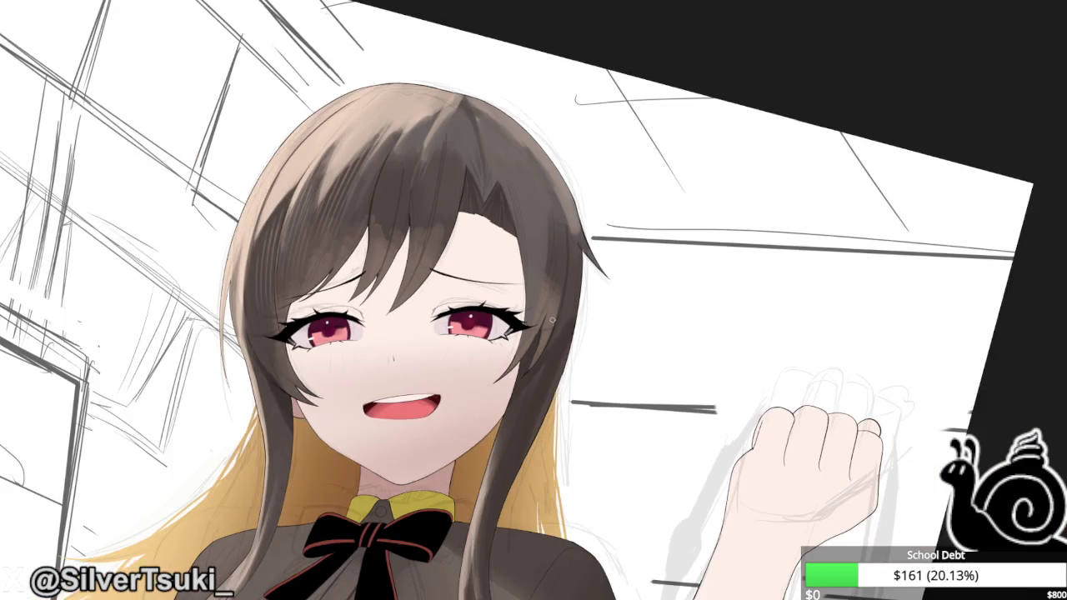
scroll(567, 217, "up", 2)
scroll(575, 167, "up", 3)
left_click_drag(575, 168, 577, 268)
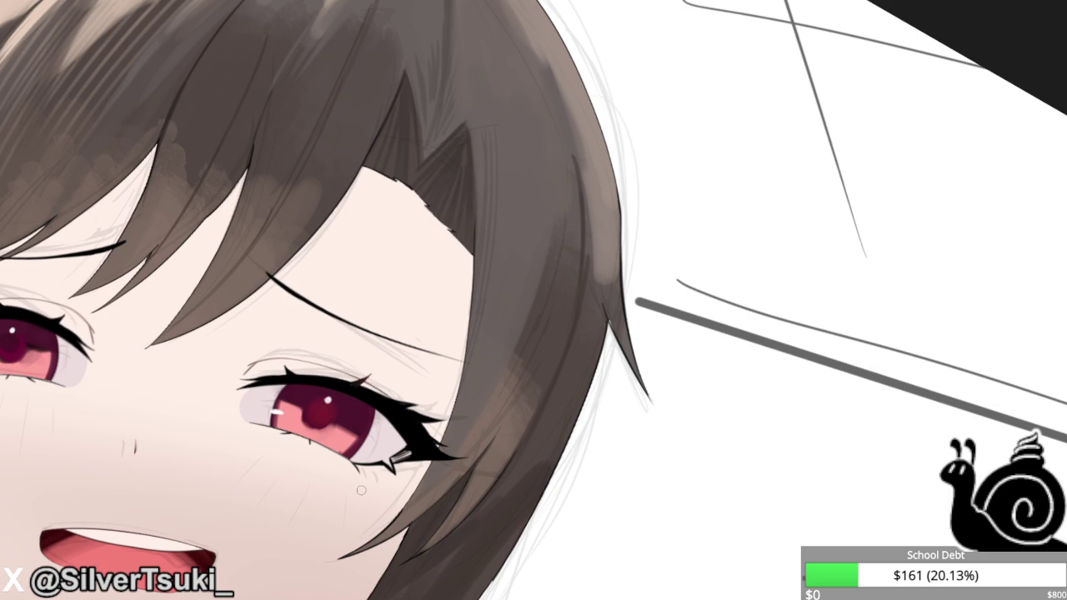
Add a lighter strand to the hair framing the face and fit the illustration in view.
scroll(471, 282, "down", 3)
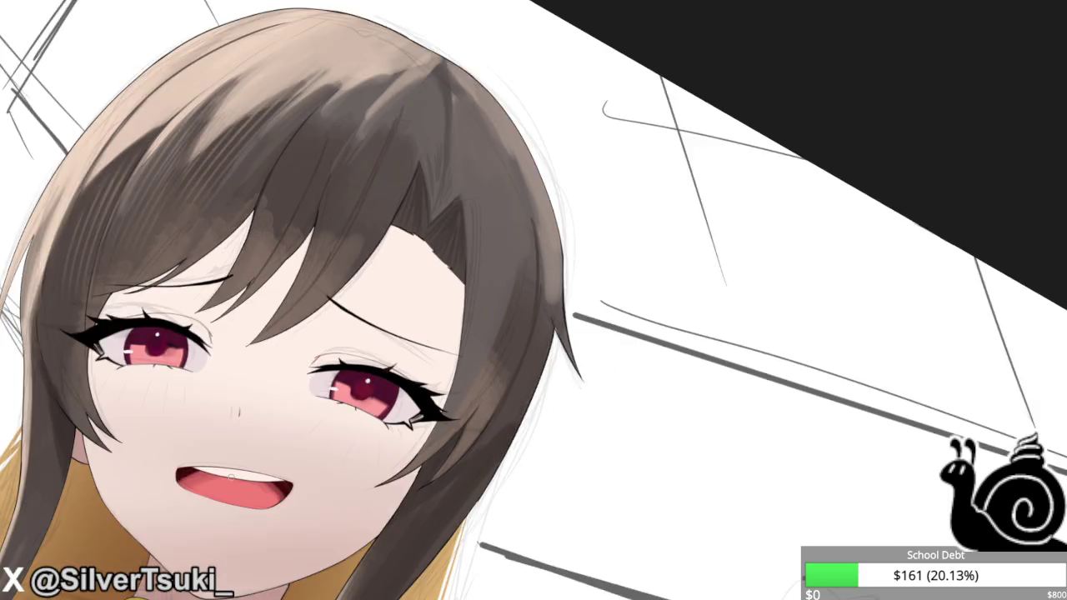
scroll(450, 317, "down", 2)
scroll(436, 336, "down", 1)
scroll(436, 337, "up", 2)
scroll(452, 336, "up", 1)
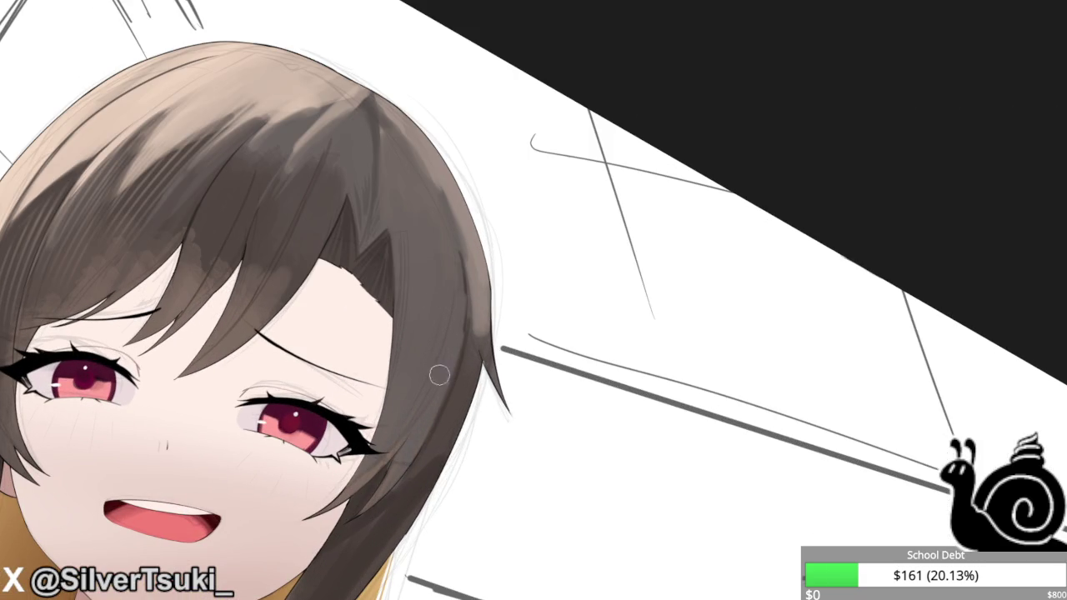
scroll(438, 374, "down", 1)
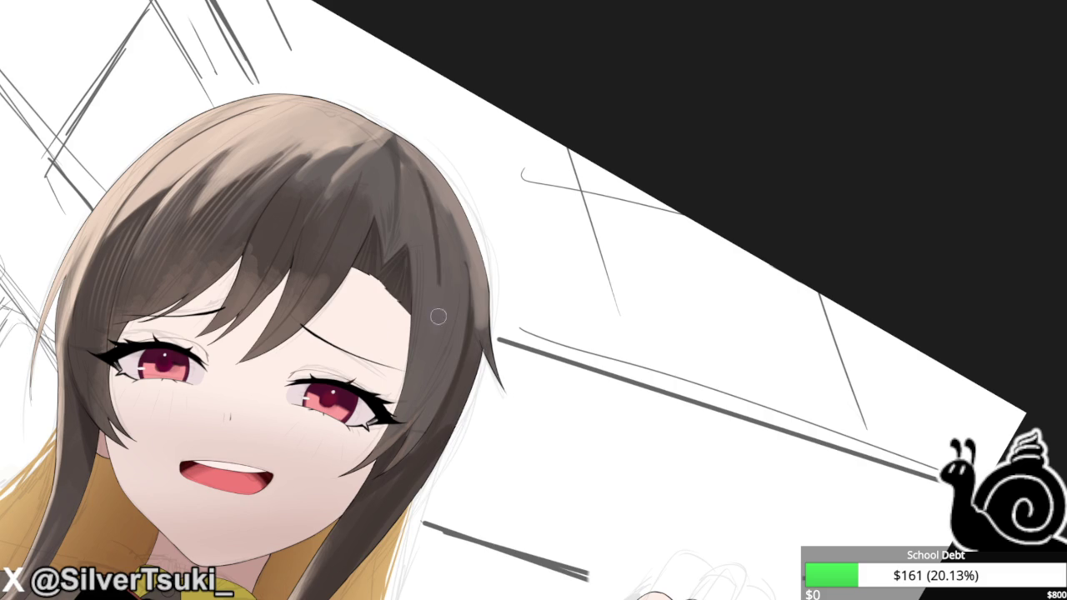
left_click_drag(393, 140, 403, 210)
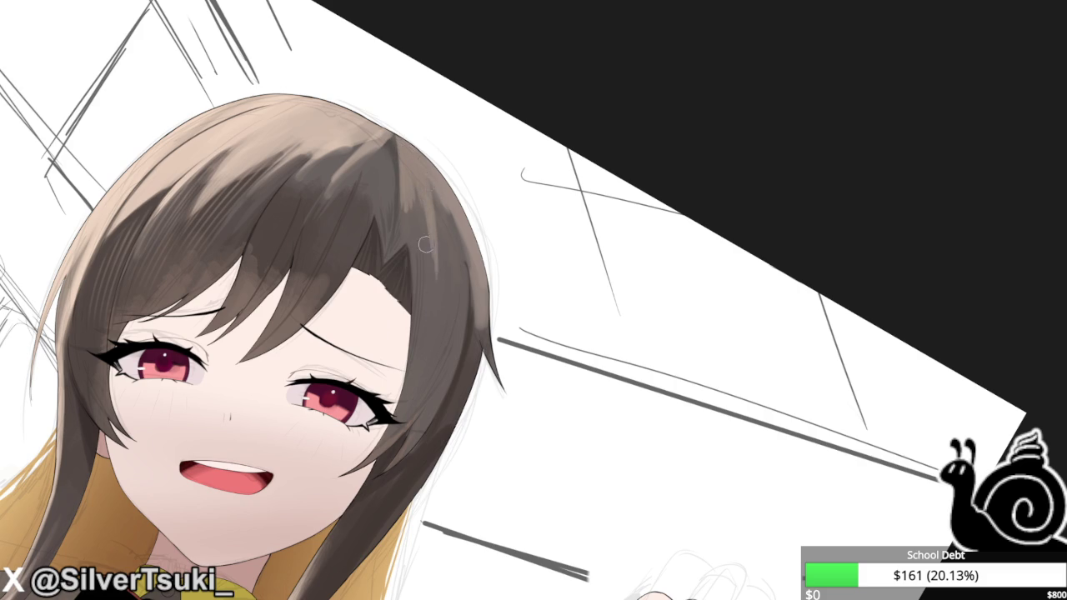
key("ctrl+0")
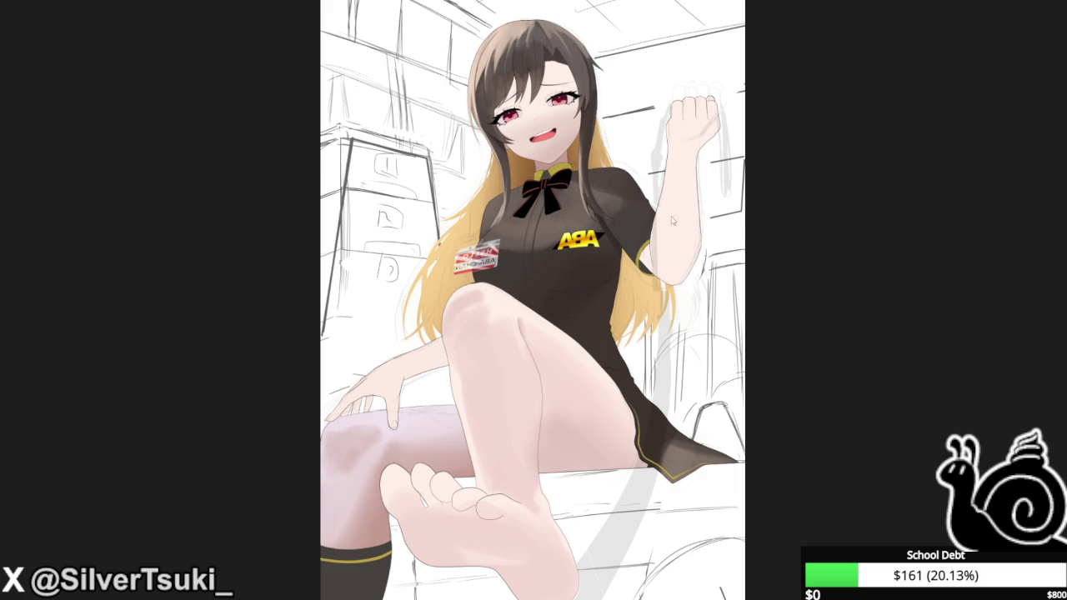
Discard a stray forearm stroke and start a soft, widened shadow on the raised knee.
left_click_drag(688, 177, 687, 219)
key("ctrl+z")
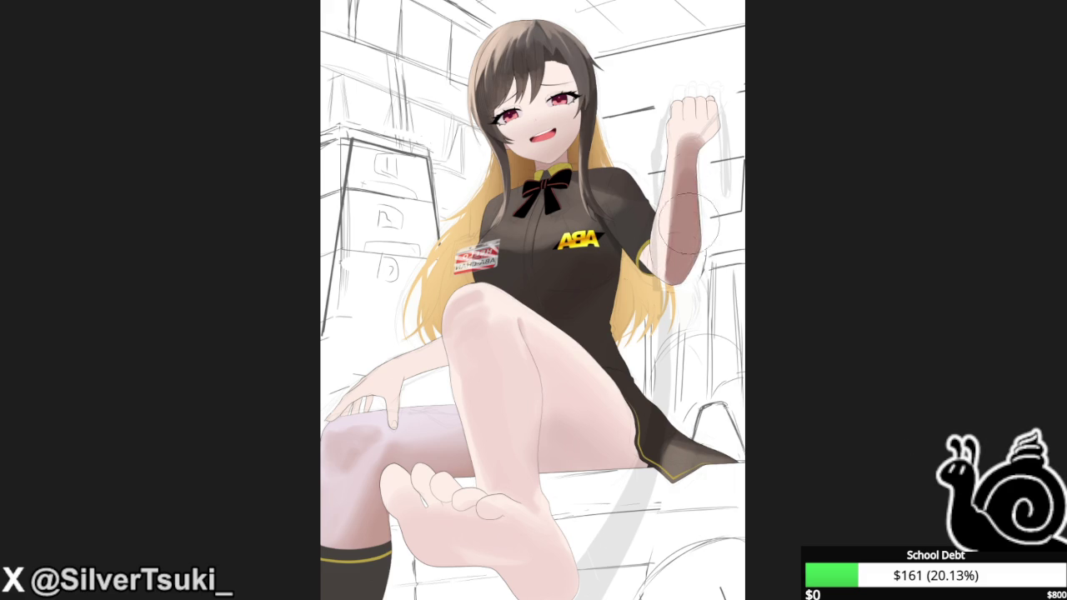
scroll(683, 158, "down", 1)
mouse_move(525, 326)
left_mouse_down()
mouse_move(527, 346)
mouse_move(510, 346)
left_mouse_up()
scroll(526, 327, "up", 1)
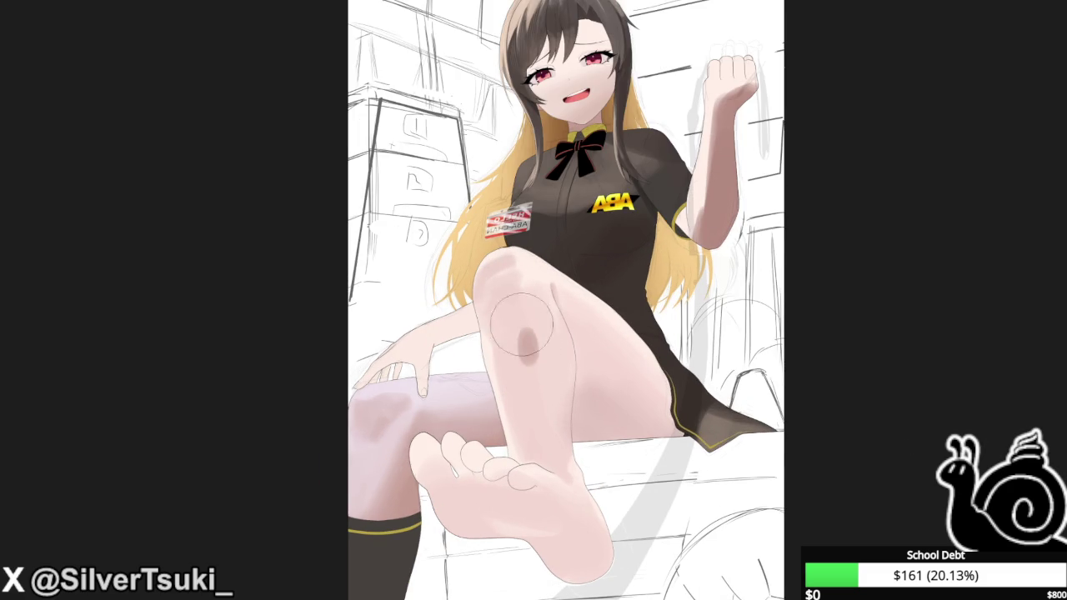
mouse_move(506, 307)
left_mouse_down()
mouse_move(510, 294)
mouse_move(533, 416)
left_mouse_up()
Shade down the shin and blend it softly into the knee shadow.
left_click_drag(533, 350, 554, 484)
mouse_move(566, 333)
left_mouse_down()
mouse_move(582, 356)
mouse_move(596, 442)
left_mouse_up()
left_click_drag(575, 308, 633, 400)
mouse_move(558, 292)
left_mouse_down()
mouse_move(633, 383)
mouse_move(555, 304)
mouse_move(641, 366)
left_mouse_up()
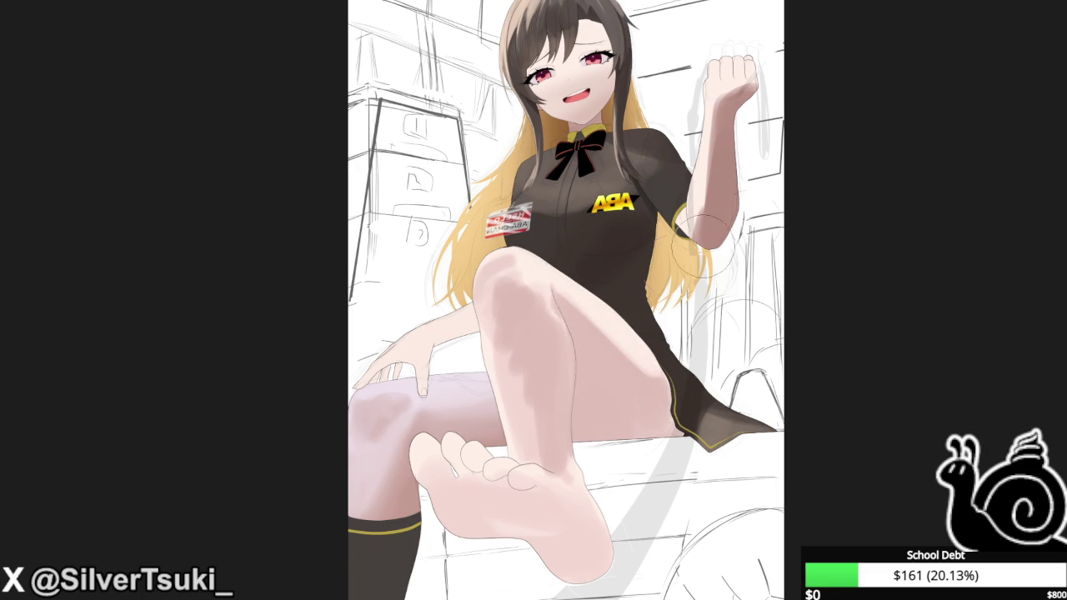
scroll(719, 229, "up", 2)
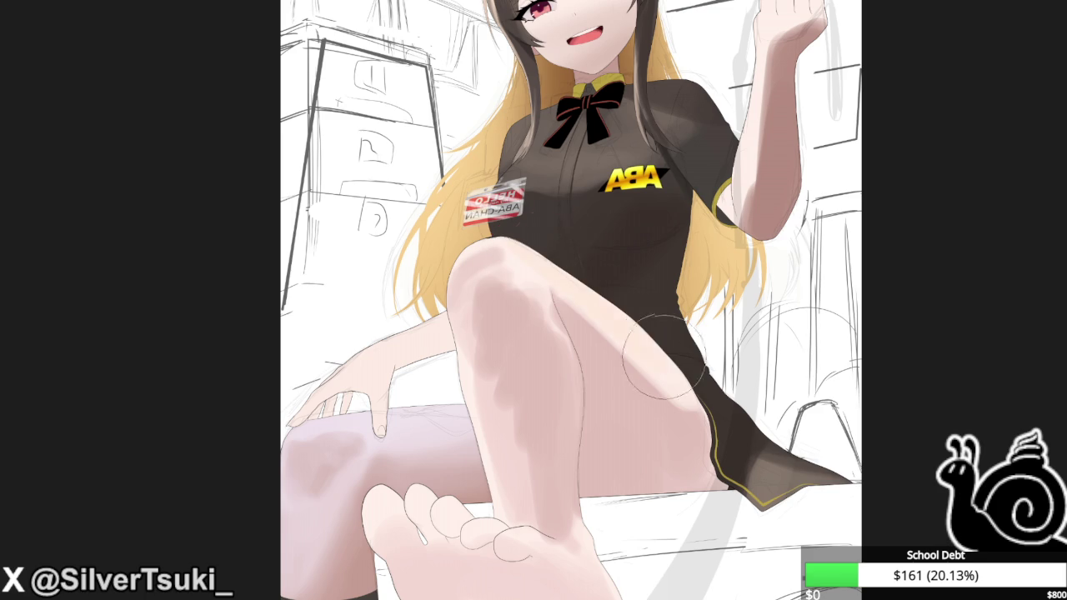
scroll(496, 265, "down", 4)
scroll(496, 265, "up", 1)
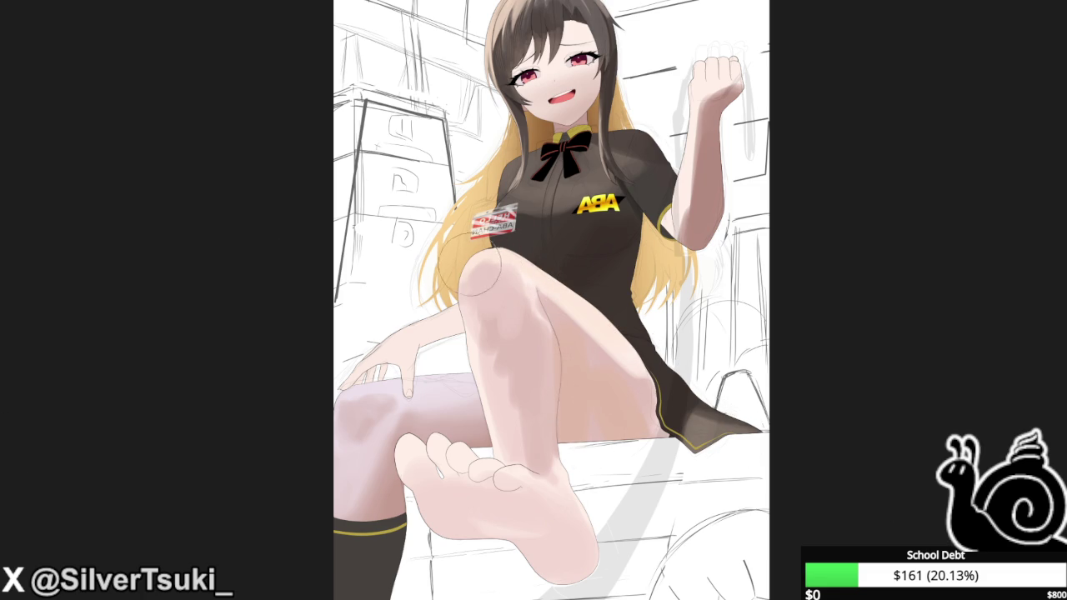
scroll(487, 250, "up", 3)
scroll(488, 250, "up", 2)
scroll(487, 250, "up", 2)
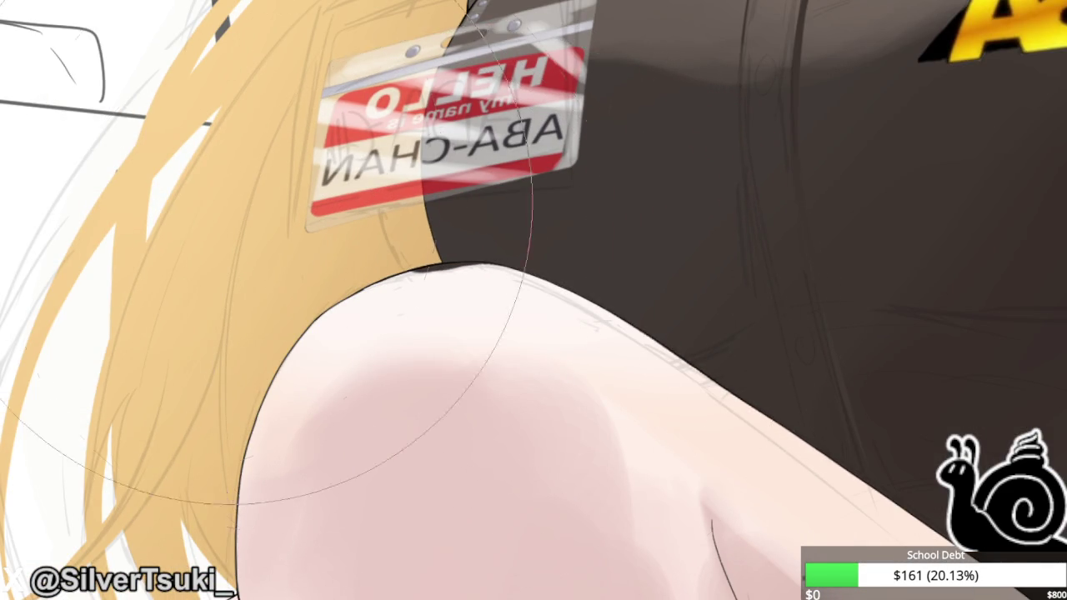
Zoom out from the tilted view around the knee and reset the canvas rotation to upright.
left_click_drag(493, 301, 583, 250)
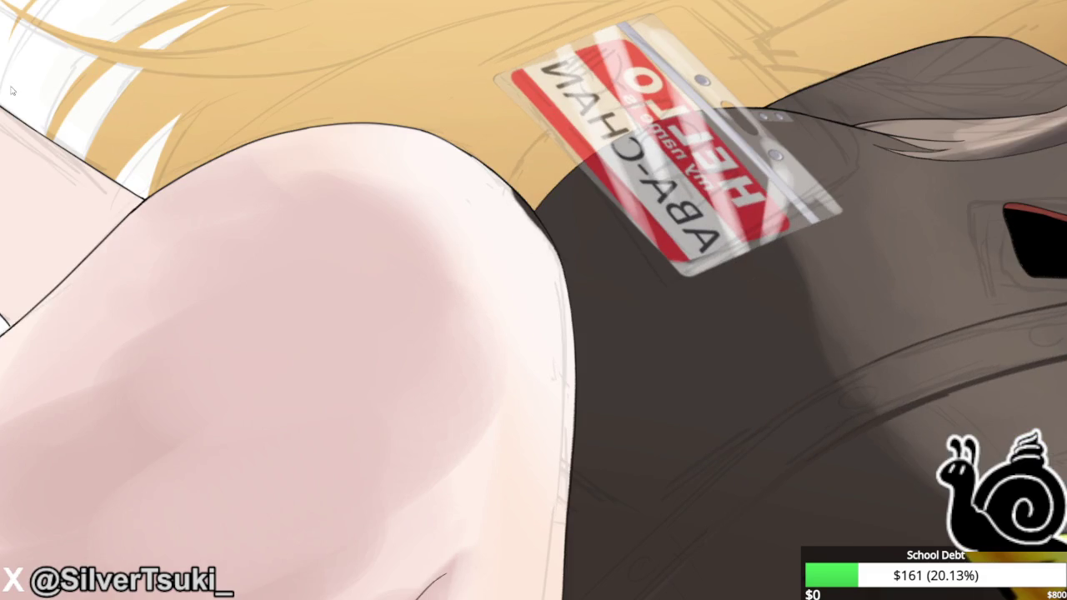
scroll(508, 209, "up", 1)
scroll(508, 210, "up", 3)
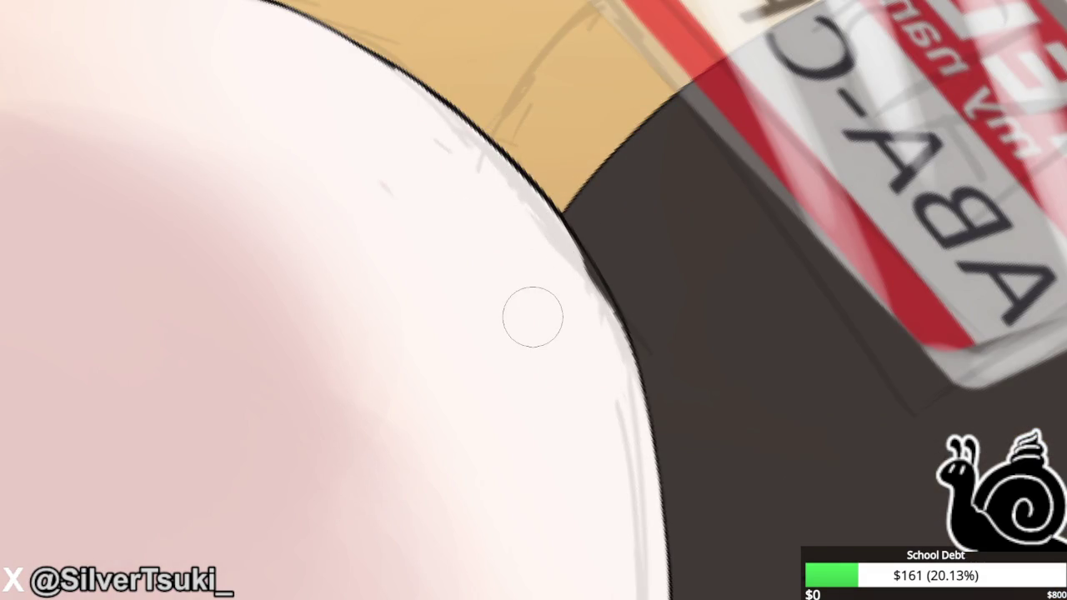
scroll(559, 250, "up", 1)
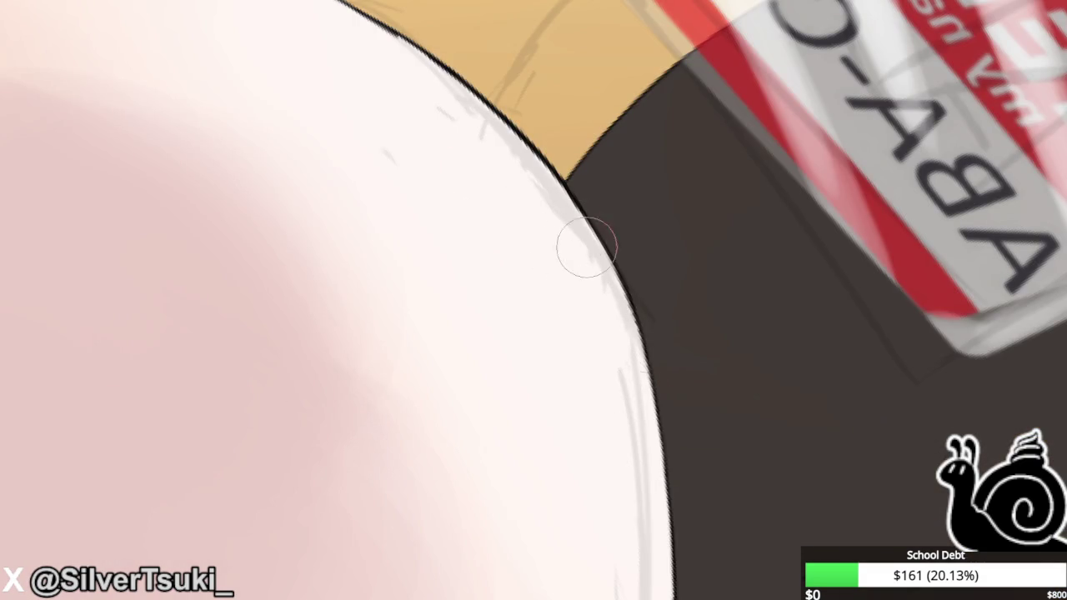
scroll(625, 358, "down", 3)
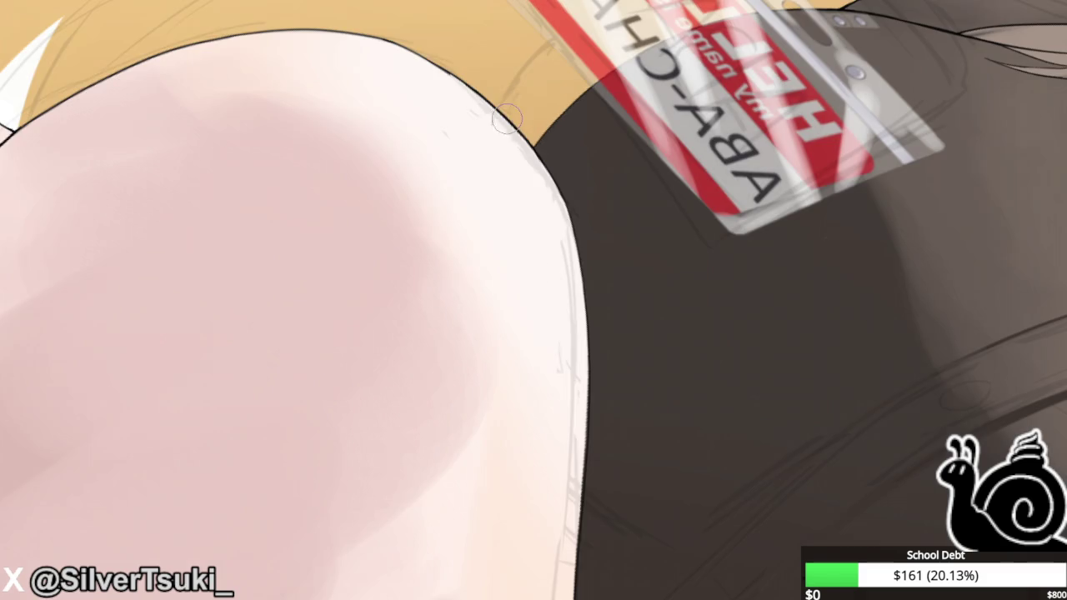
scroll(583, 150, "up", 4)
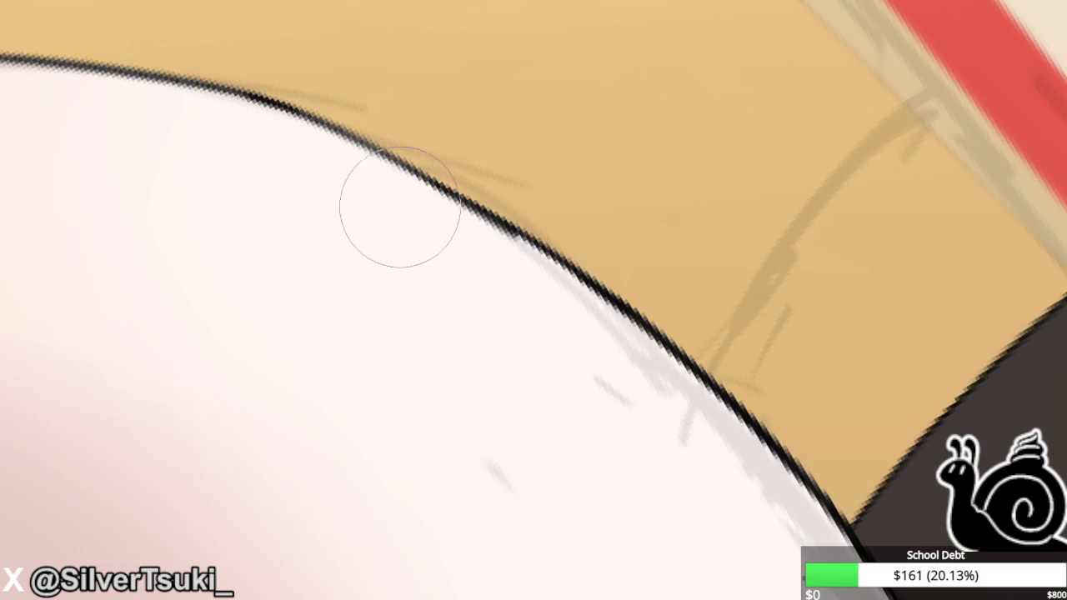
scroll(542, 267, "up", 2)
scroll(559, 284, "down", 2)
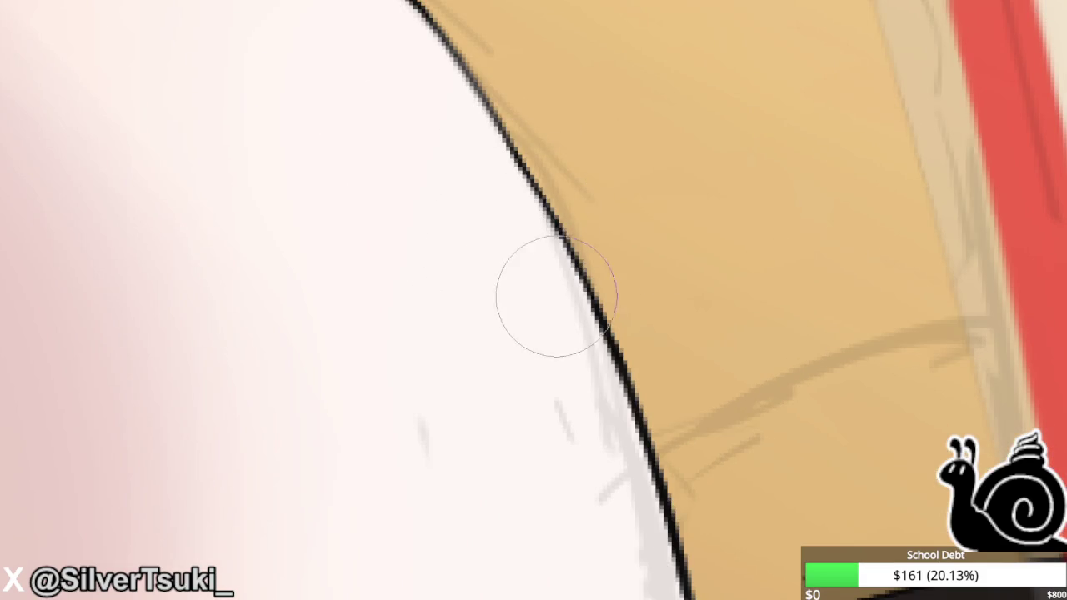
scroll(542, 275, "down", 5)
scroll(521, 264, "down", 5)
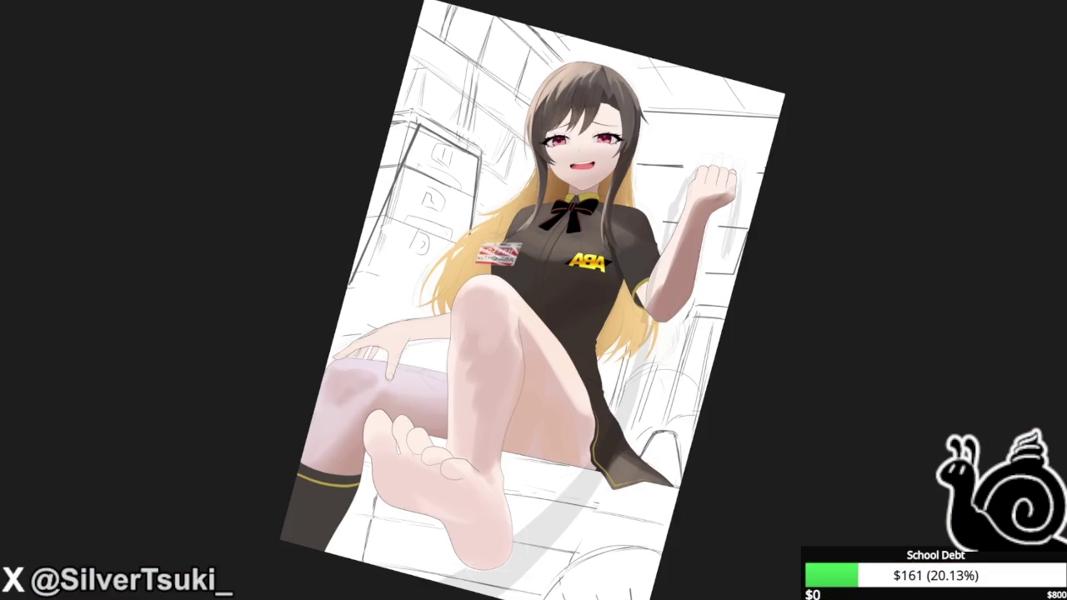
key("5")
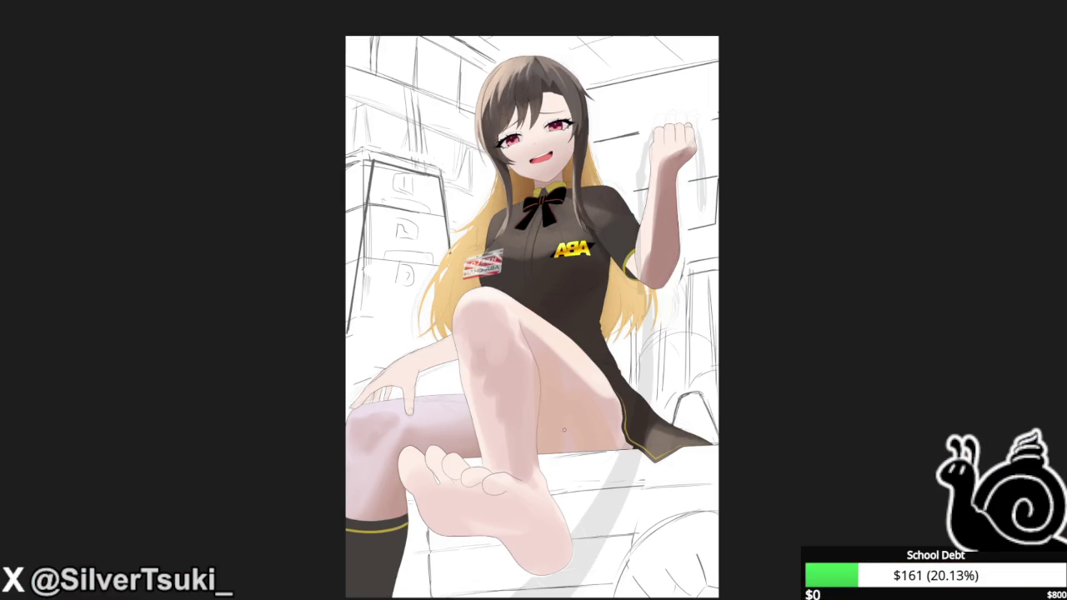
Zoom in on the knee, extend its crease, and add two pink shading strokes beside it.
scroll(534, 377, "up", 4)
scroll(531, 321, "up", 2)
scroll(517, 275, "up", 2)
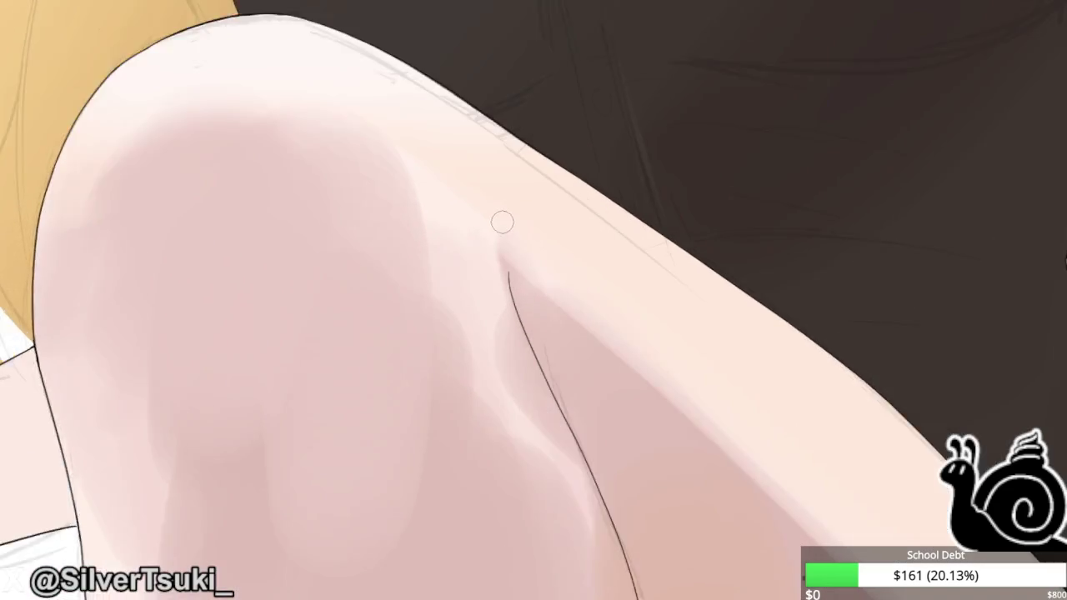
scroll(500, 222, "up", 1)
mouse_move(527, 255)
left_mouse_down()
mouse_move(522, 302)
mouse_move(511, 299)
mouse_move(500, 333)
left_mouse_up()
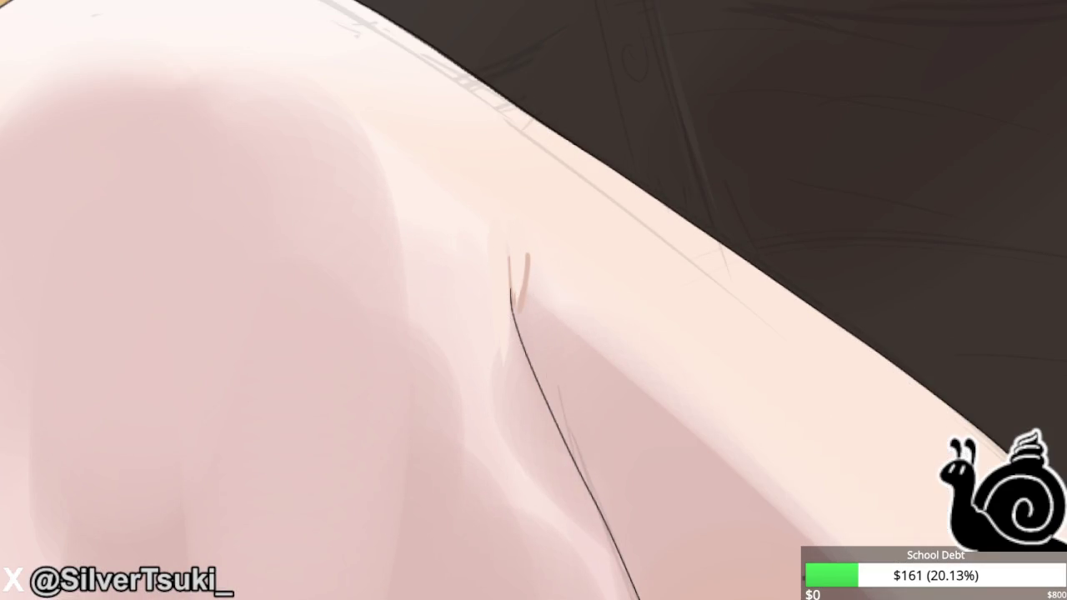
scroll(525, 300, "up", 5)
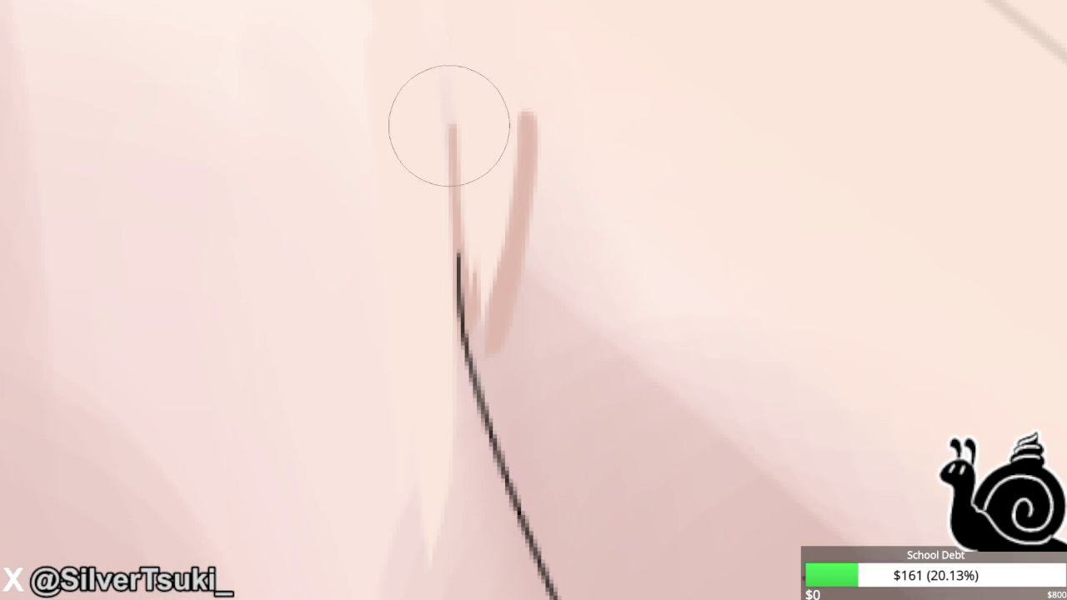
left_click_drag(452, 126, 488, 345)
scroll(495, 302, "down", 3)
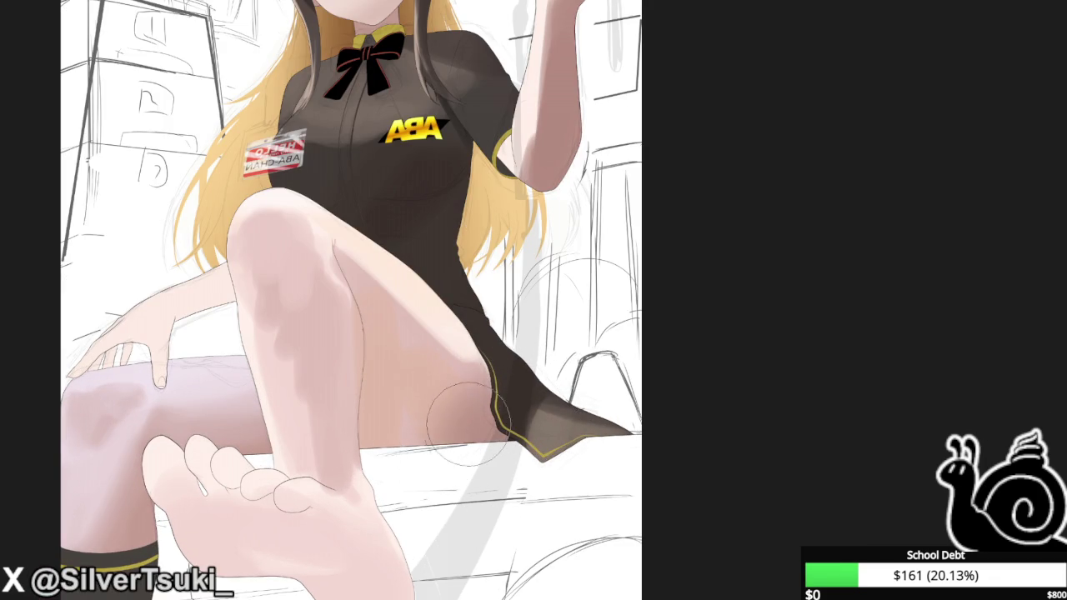
Paint darker skin tone over the thigh and check it with a horizontally mirrored view.
left_click_drag(421, 406, 444, 407)
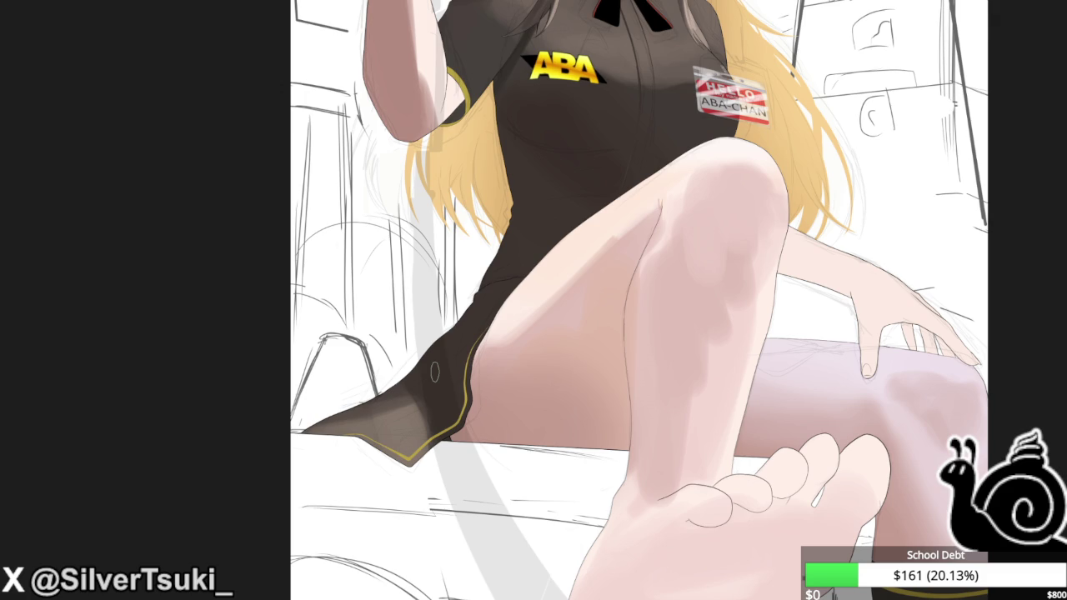
scroll(434, 373, "down", 2)
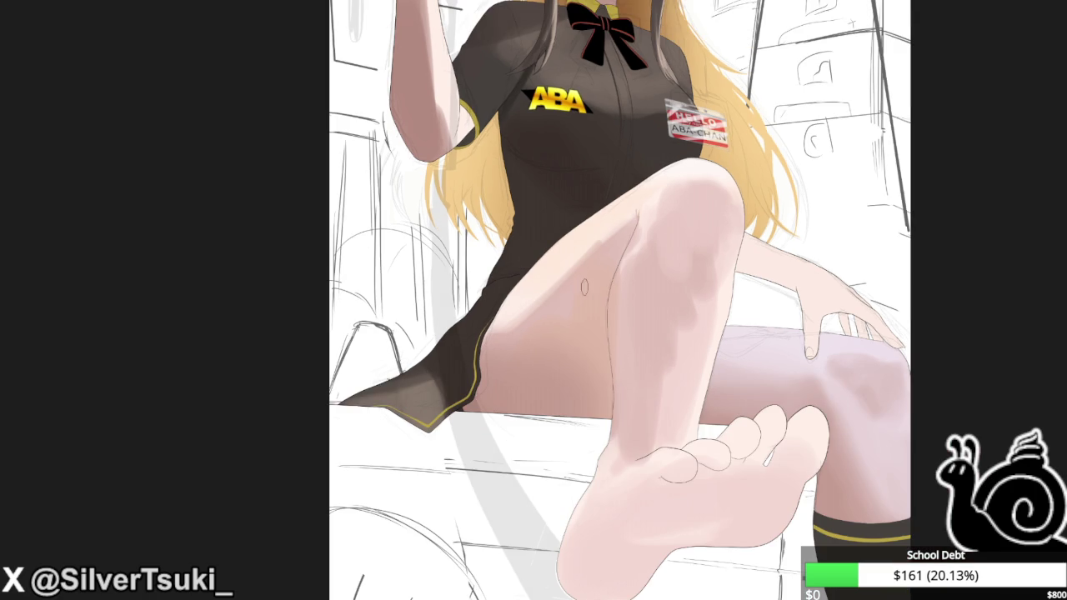
key("h")
scroll(409, 296, "down", 2)
scroll(409, 296, "down", 1)
scroll(411, 256, "up", 2)
scroll(411, 255, "up", 2)
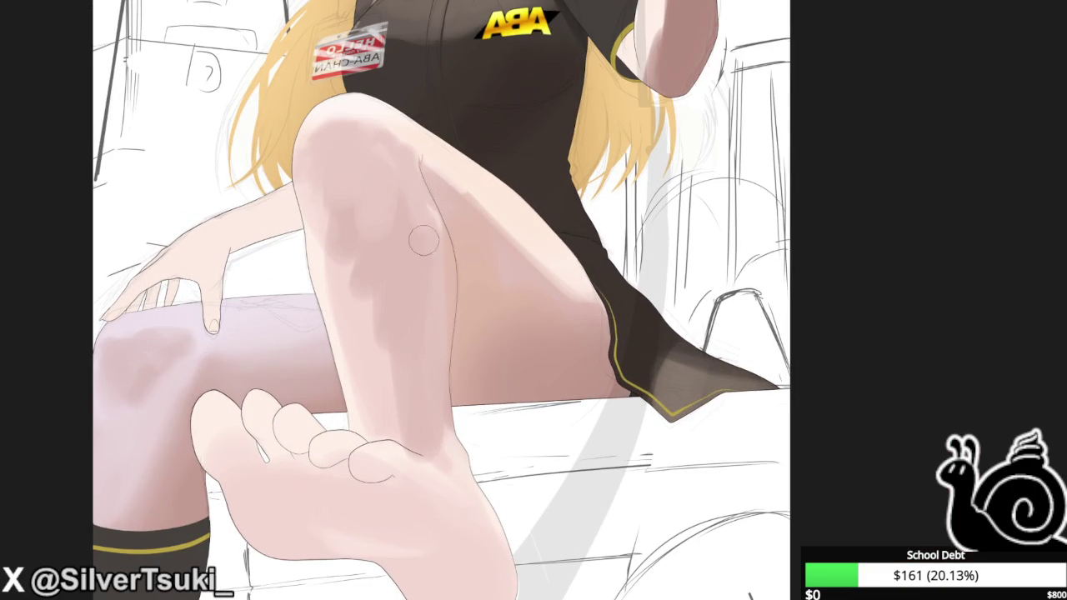
Tilt the view to inspect, reset rotation to upright, and fit the illustration to the window.
key("End")
key("End")
key("End")
key("End")
key("End")
key("End")
key("End")
key("End")
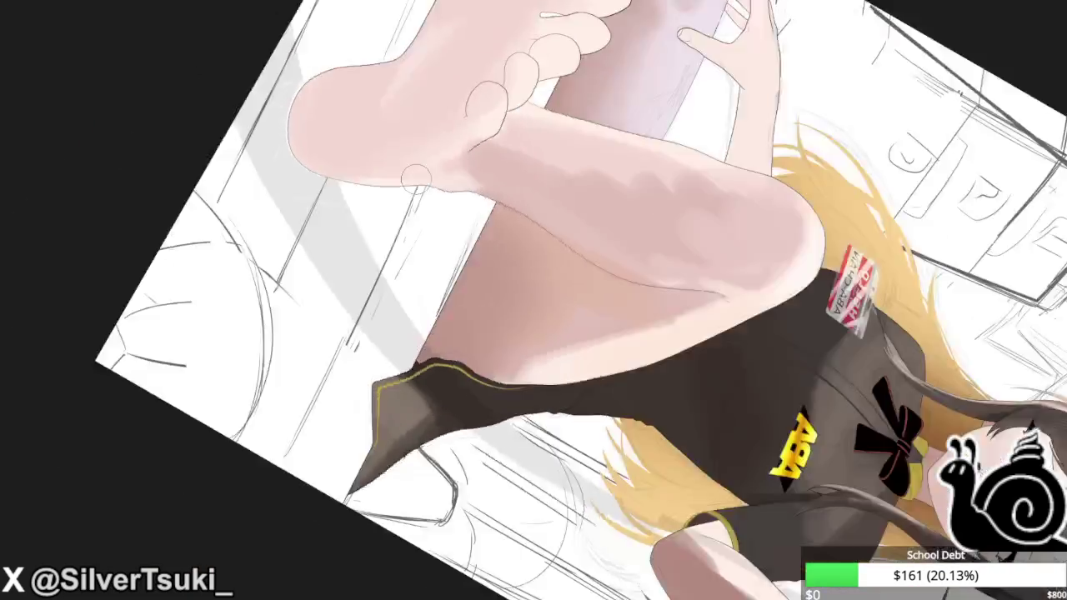
key("End")
key("End")
key("End")
key("Home")
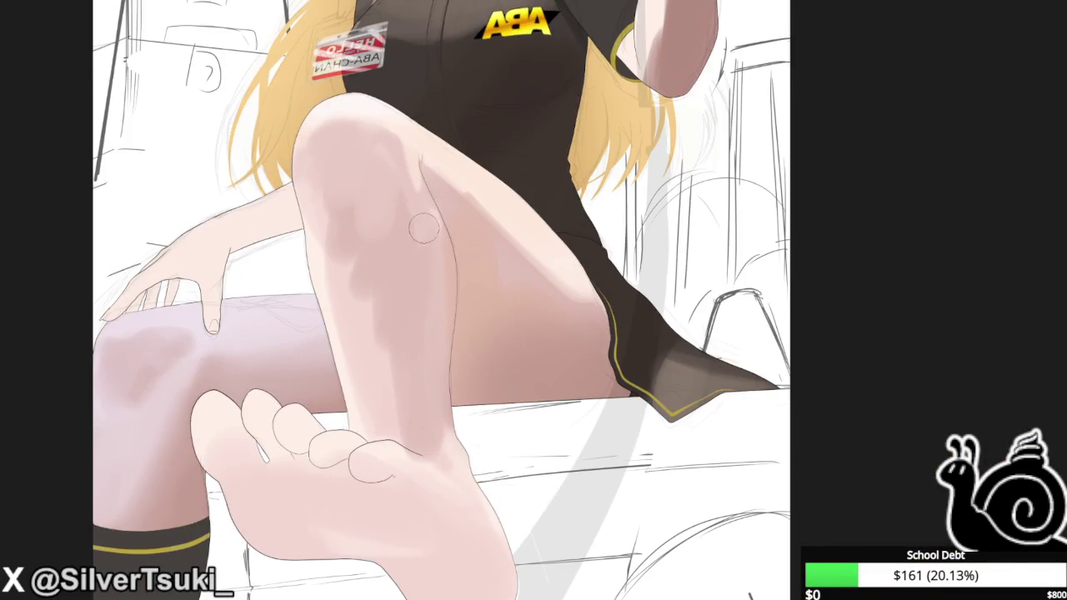
scroll(378, 153, "up", 1)
scroll(378, 152, "up", 1)
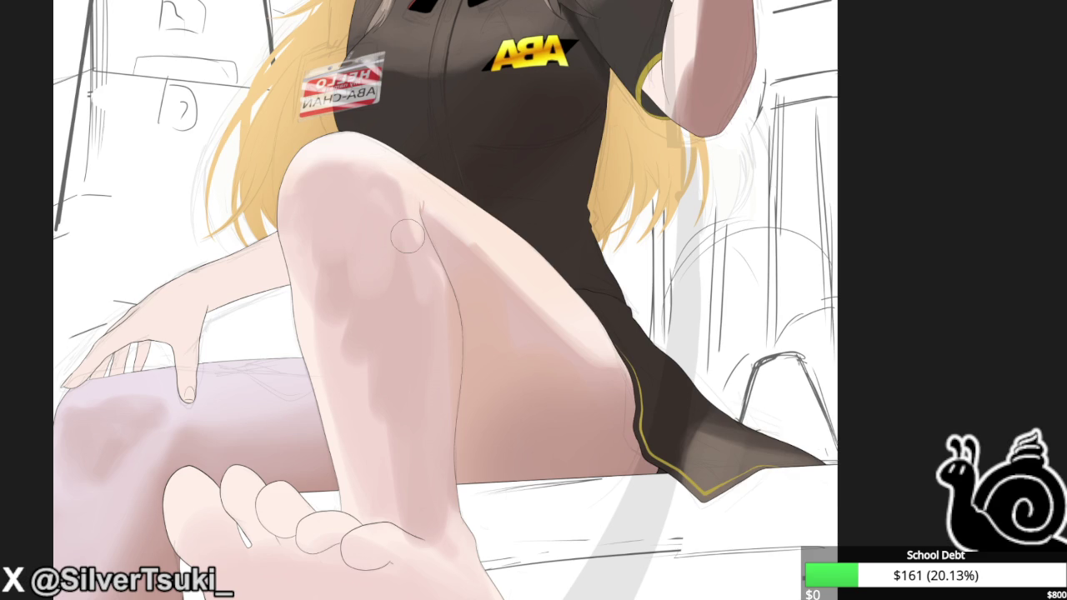
key("ctrl+0")
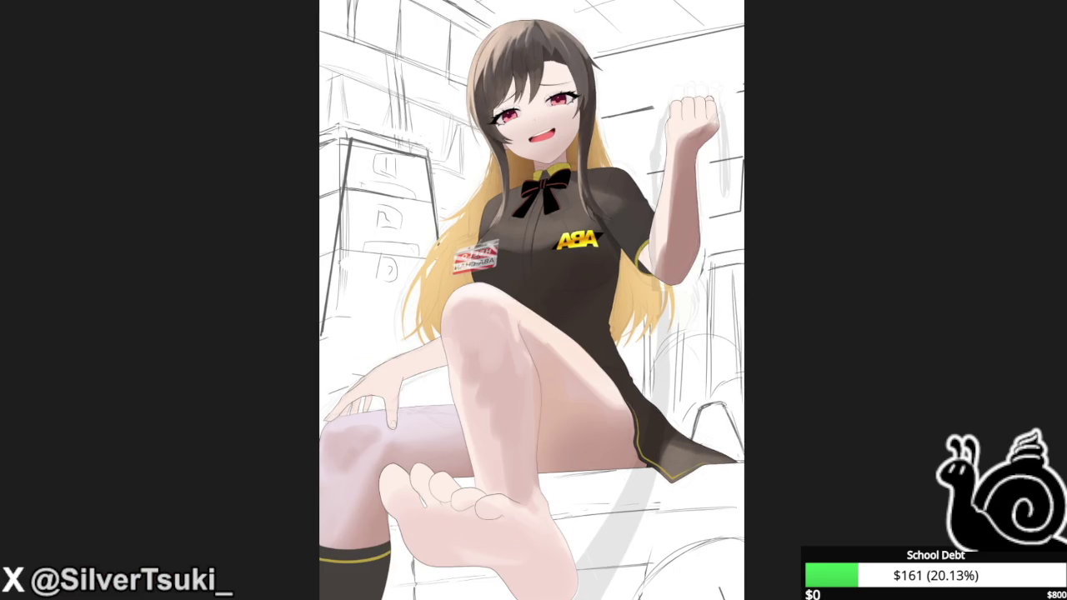
Fit the illustration to the window, flip the view horizontally, and zoom onto the raised fist.
scroll(493, 300, "up", 3)
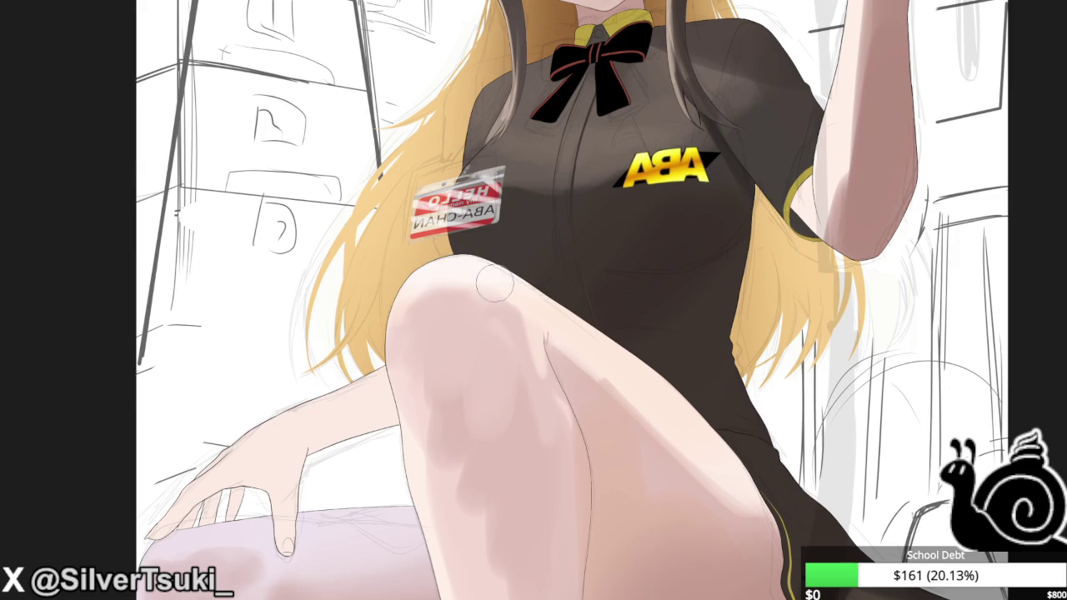
key("ctrl+0")
key("m")
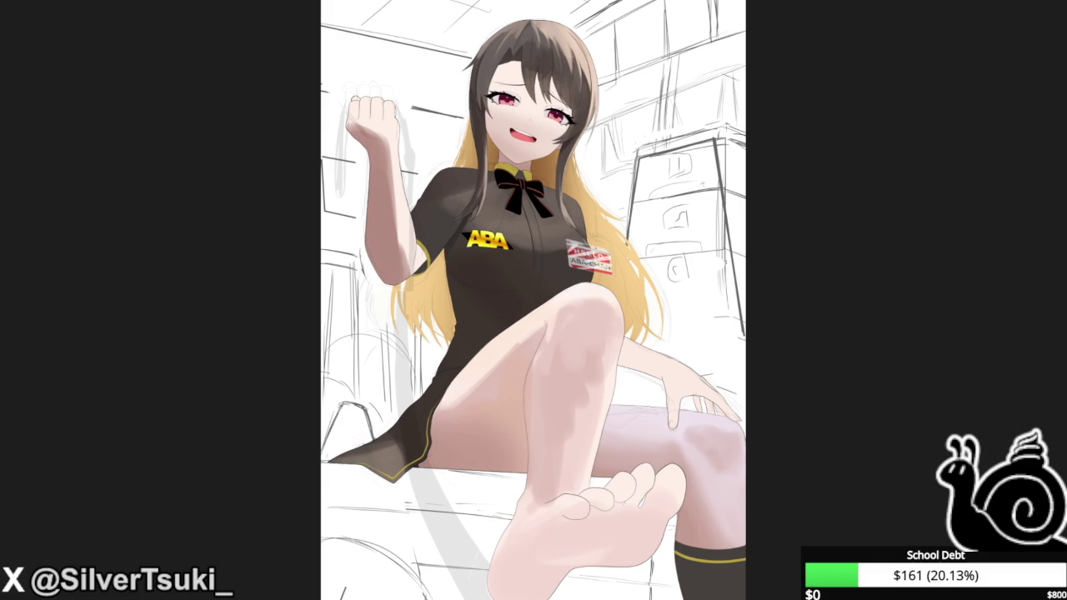
scroll(379, 177, "up", 3)
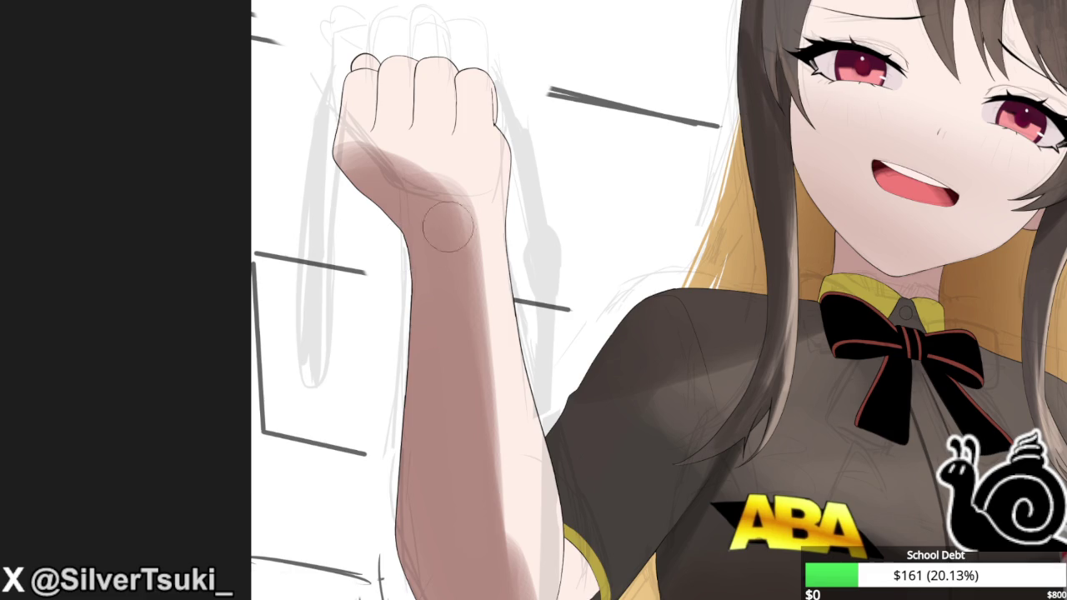
Darken the shadow across the fist's wrist and shade two gaps between the fingers.
scroll(447, 173, "down", 1)
mouse_move(456, 165)
left_mouse_down()
mouse_move(457, 200)
mouse_move(471, 174)
mouse_move(370, 171)
left_mouse_up()
key("ctrl+z")
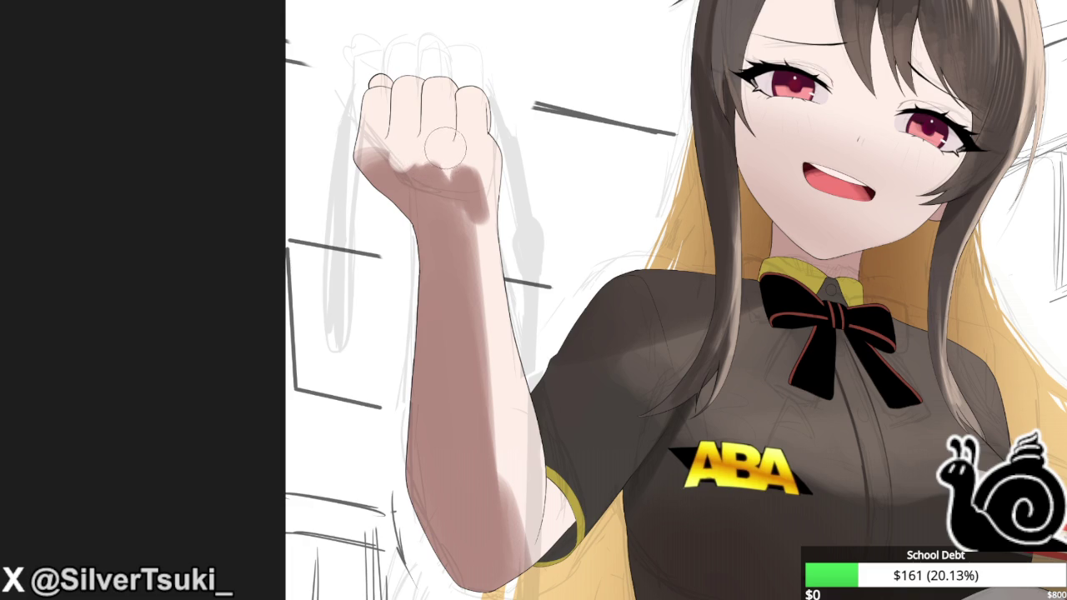
mouse_move(444, 181)
left_mouse_down()
mouse_move(379, 170)
mouse_move(397, 147)
mouse_move(380, 160)
mouse_move(388, 147)
left_mouse_up()
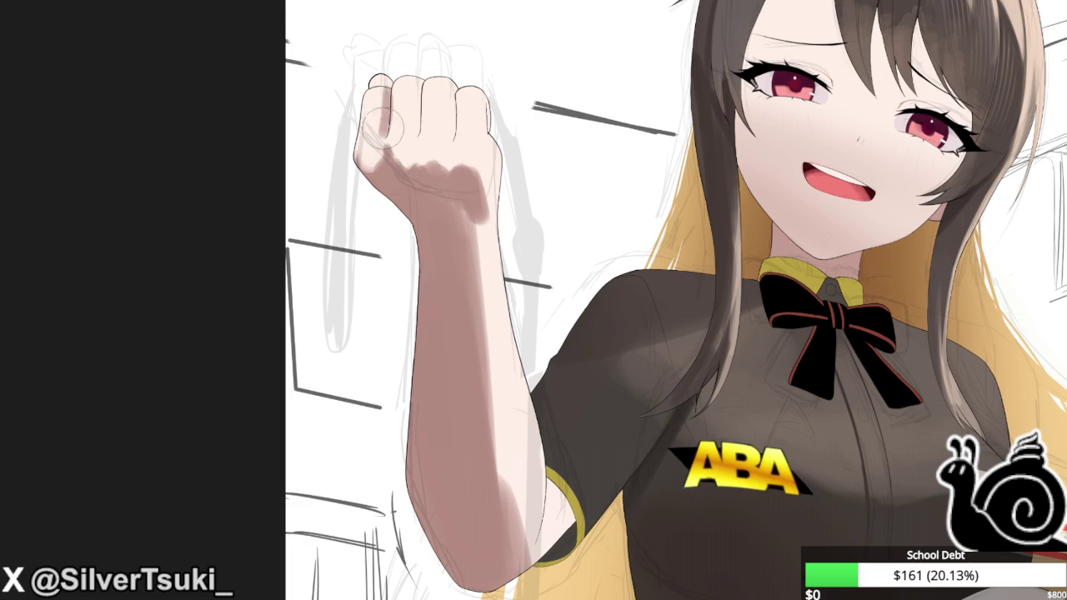
left_click_drag(414, 87, 414, 138)
left_click_drag(454, 87, 453, 137)
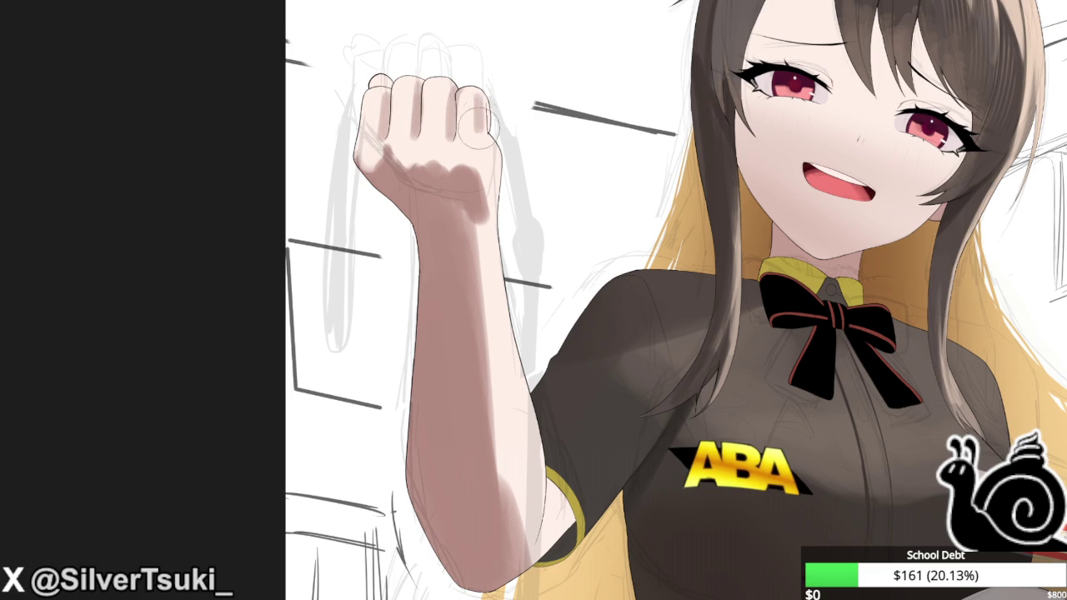
scroll(475, 52, "up", 3)
key("m")
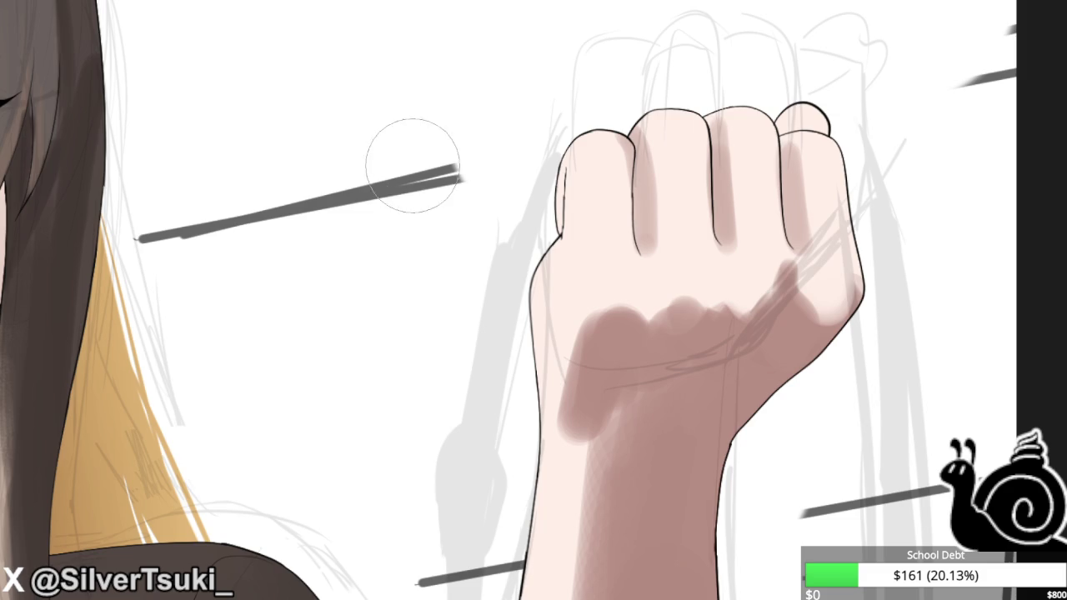
scroll(400, 162, "down", 2)
scroll(586, 159, "up", 3)
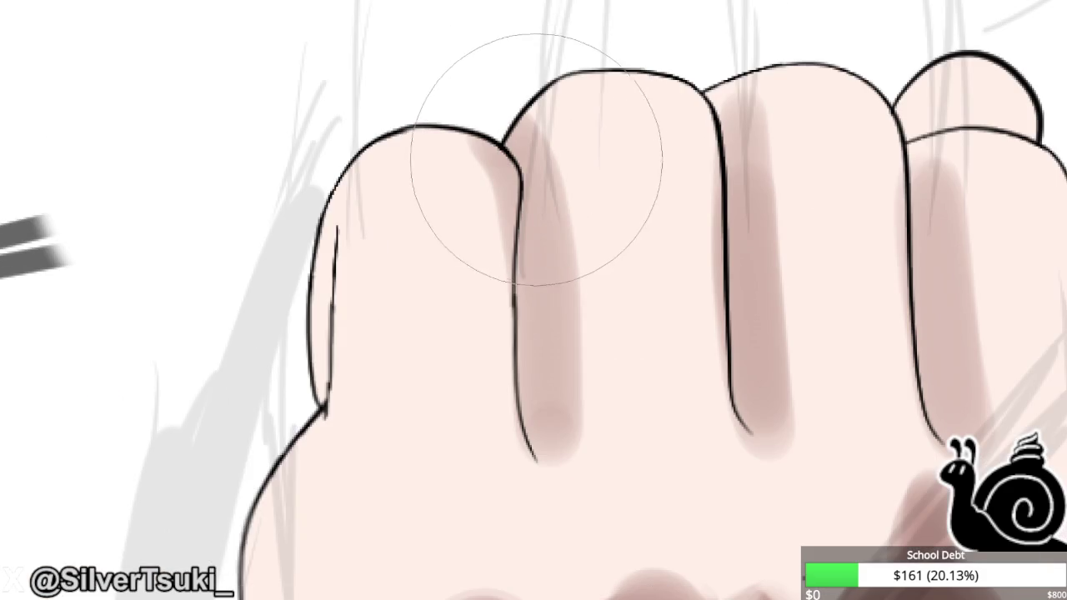
key("ctrl+minus")
key("m")
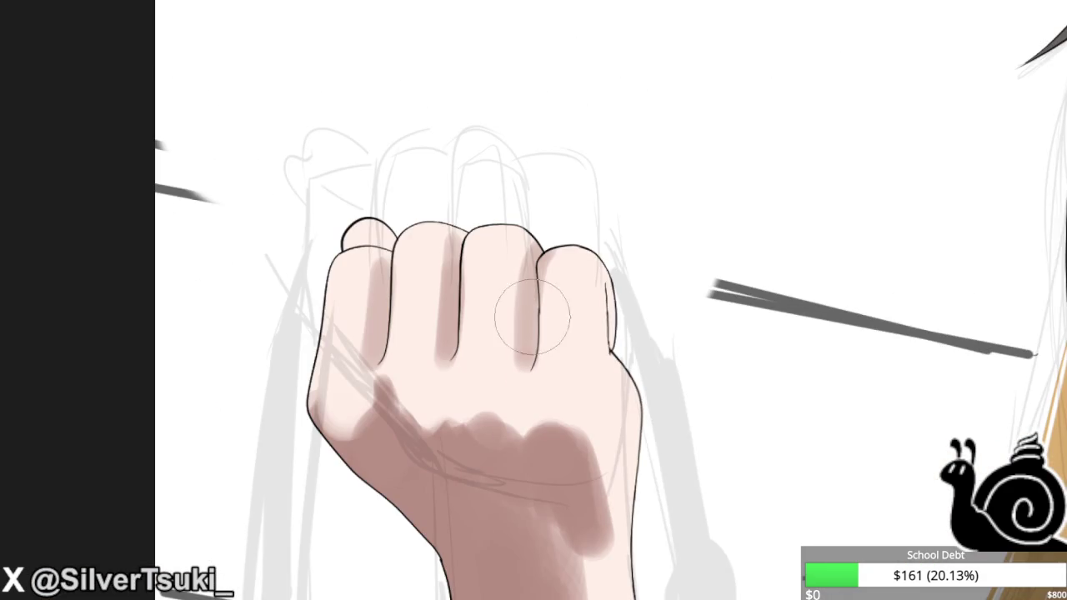
scroll(482, 287, "up", 2)
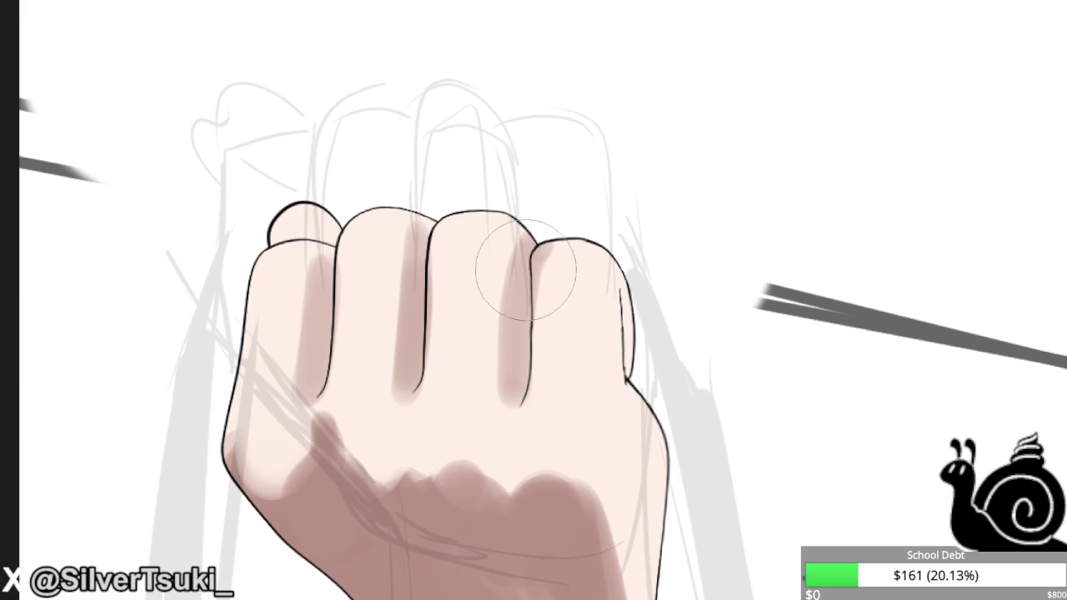
key("m")
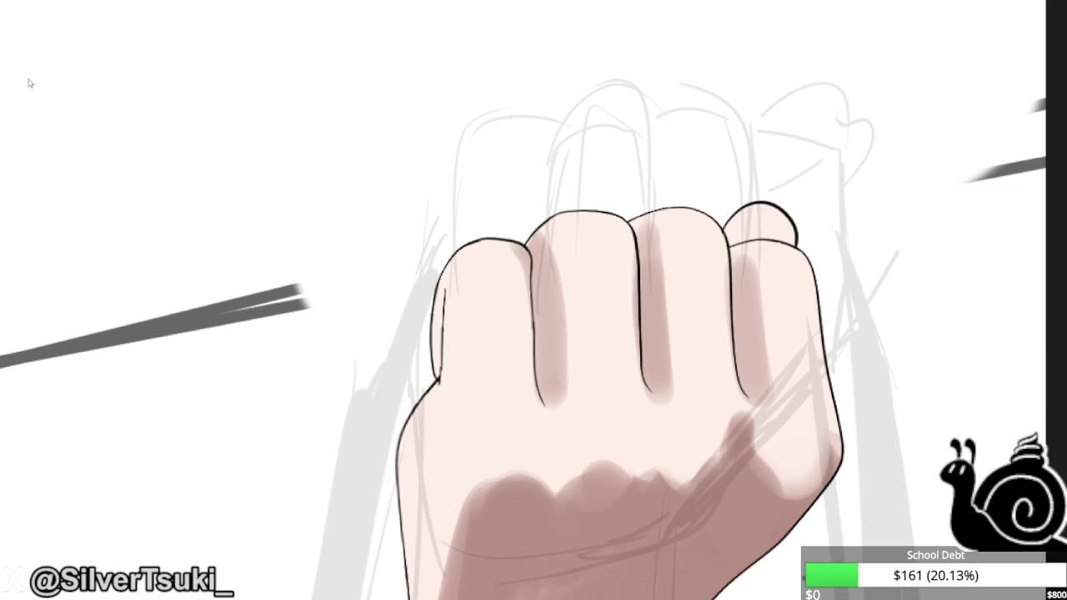
With the view rotated, redraw the knuckle outline along a new curve with a dark edge line.
key("6")
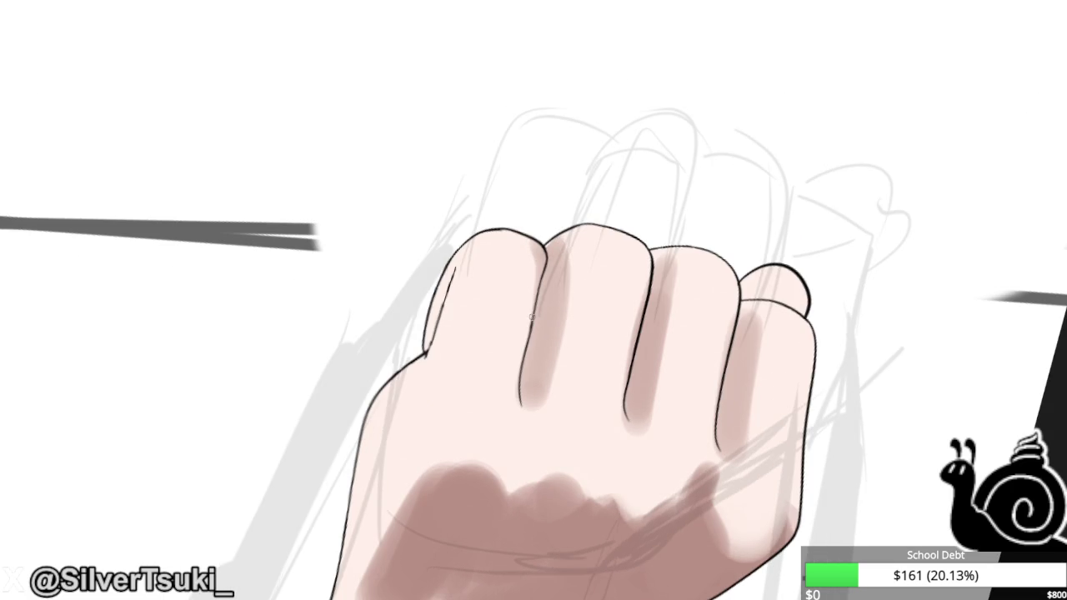
key("6")
scroll(575, 212, "up", 5)
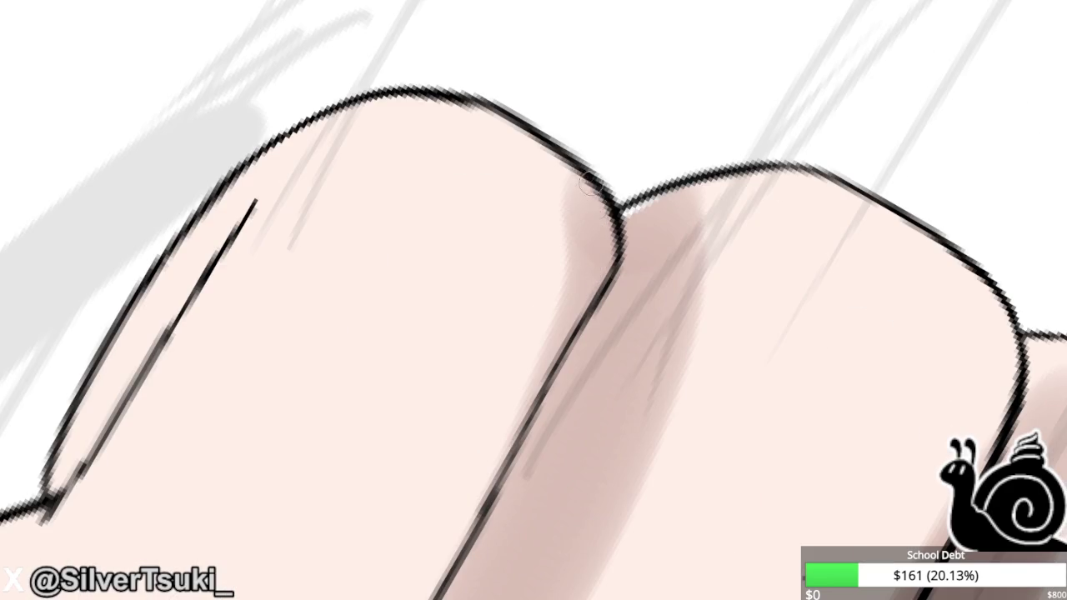
left_click_drag(590, 184, 546, 379)
left_click_drag(624, 216, 633, 292)
left_click_drag(604, 179, 600, 325)
left_click_drag(592, 275, 512, 453)
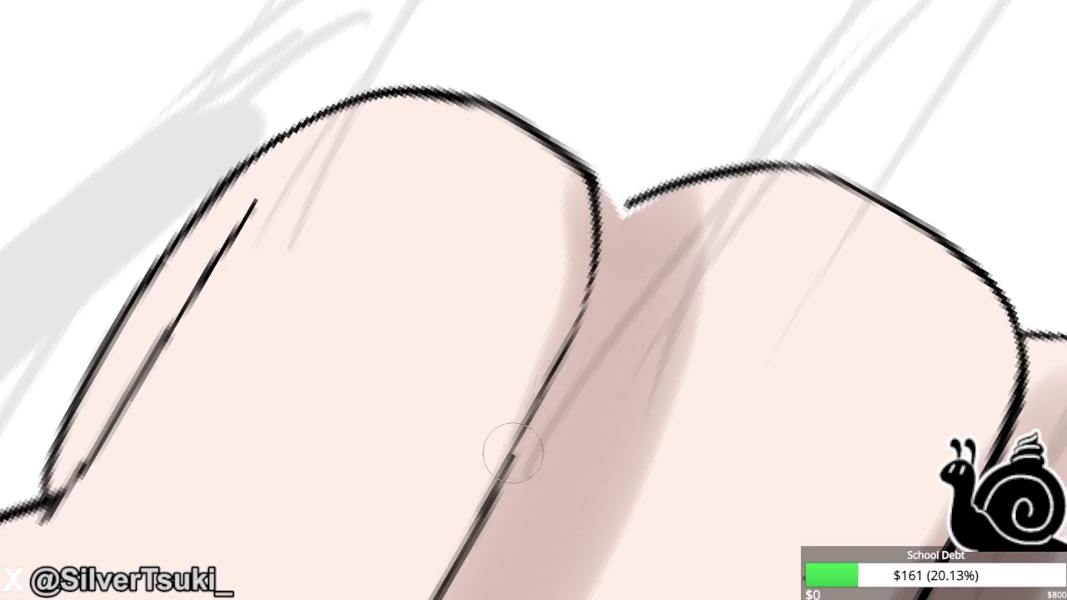
left_click_drag(588, 165, 554, 365)
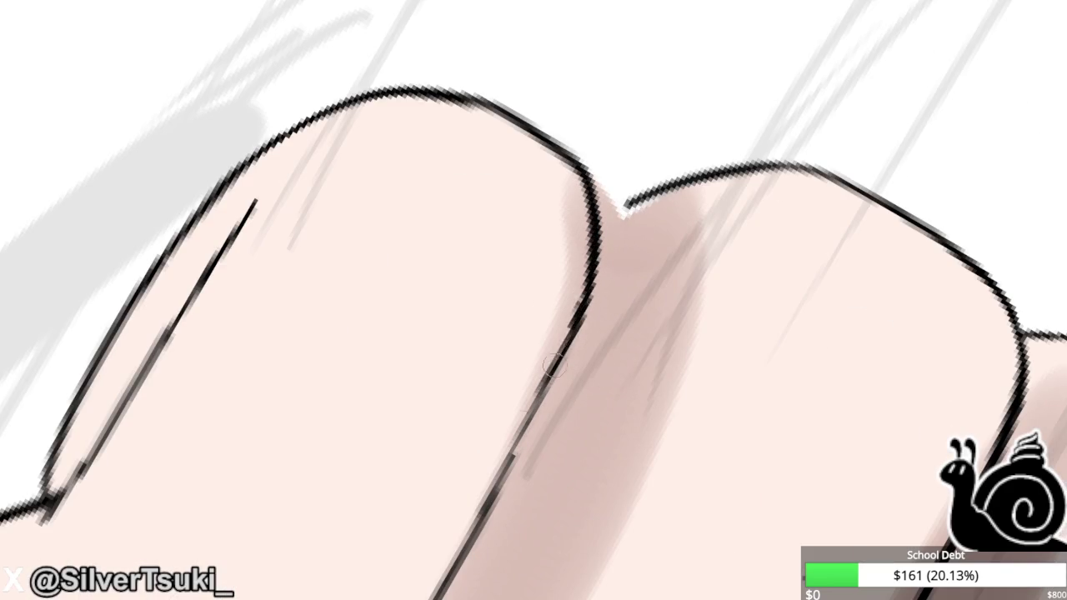
key("5")
Cover the outline tip in skin colour, redraw a finger crease lower, and extend the knuckle outline.
scroll(553, 366, "down", 5)
scroll(522, 292, "up", 3)
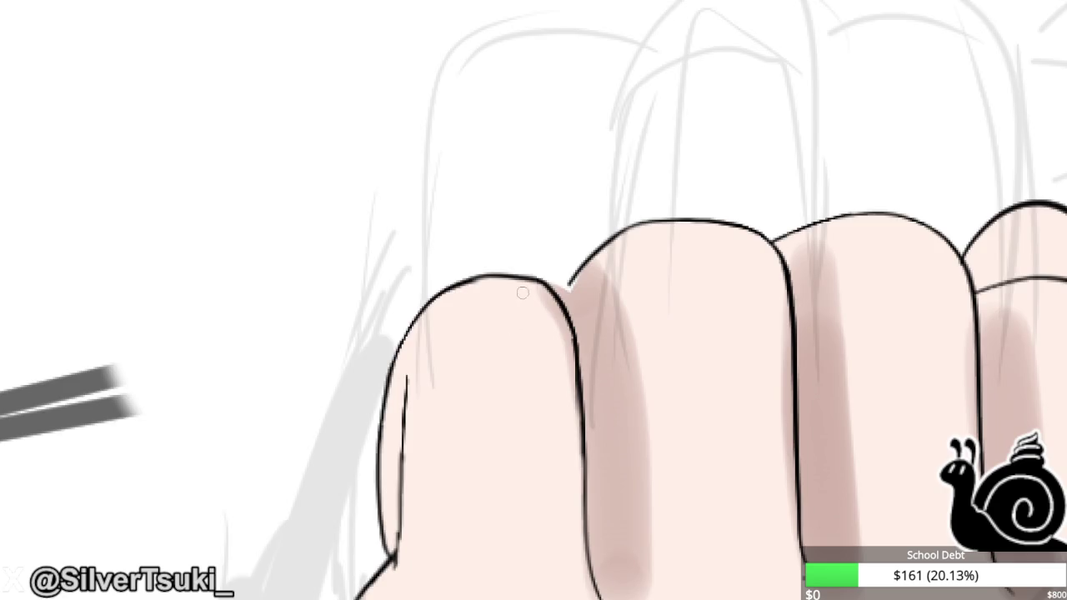
key("m")
scroll(443, 141, "up", 5)
left_click_drag(442, 141, 438, 176)
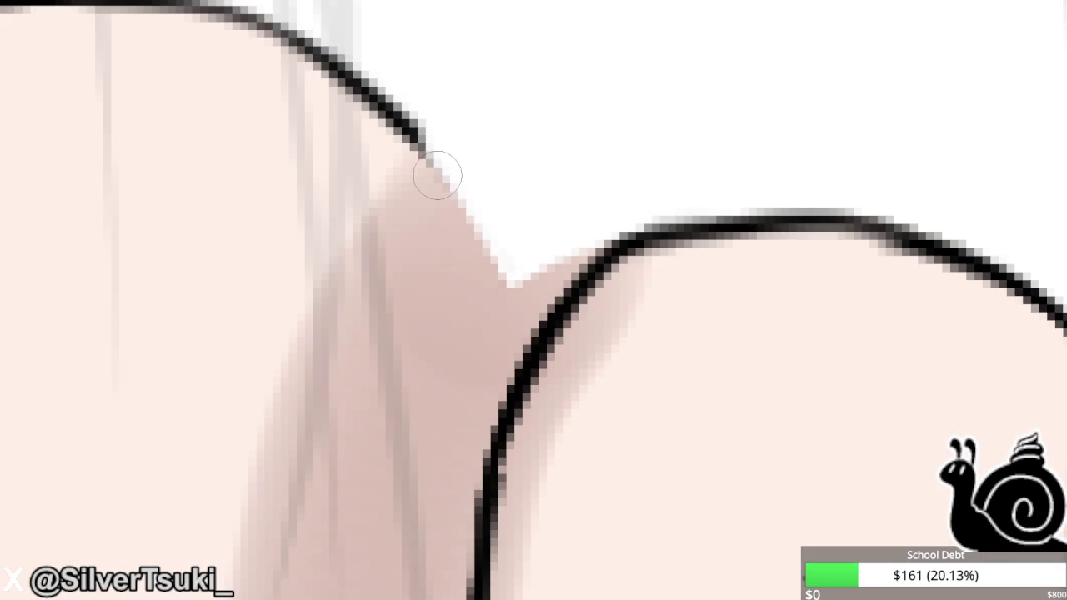
left_click_drag(464, 258, 467, 454)
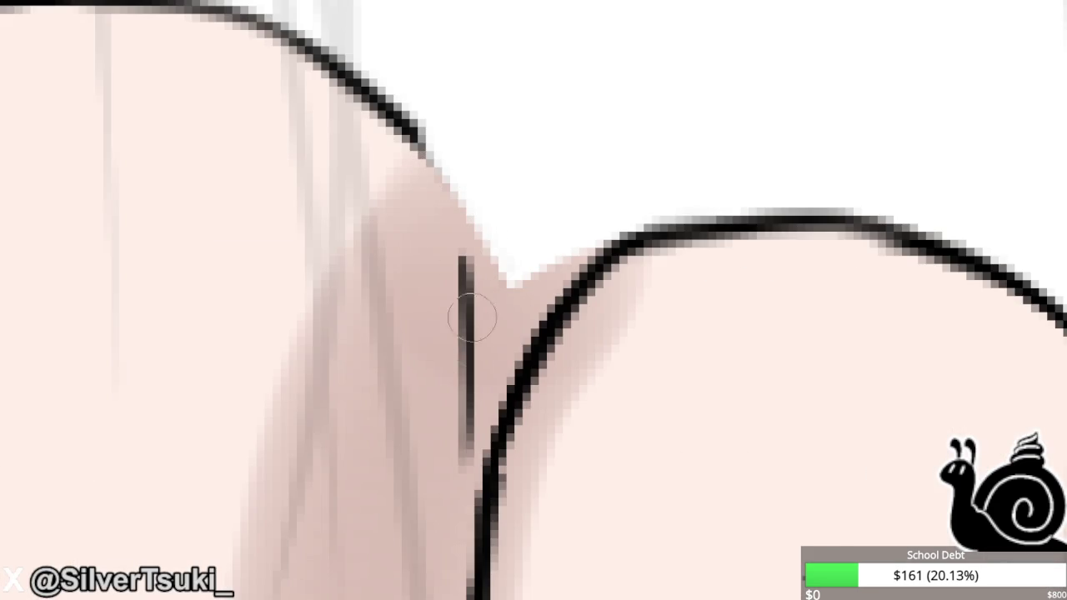
key("ctrl+z")
left_click_drag(471, 279, 479, 533)
left_click_drag(500, 196, 566, 292)
key("ctrl+z")
left_click_drag(358, 75, 560, 294)
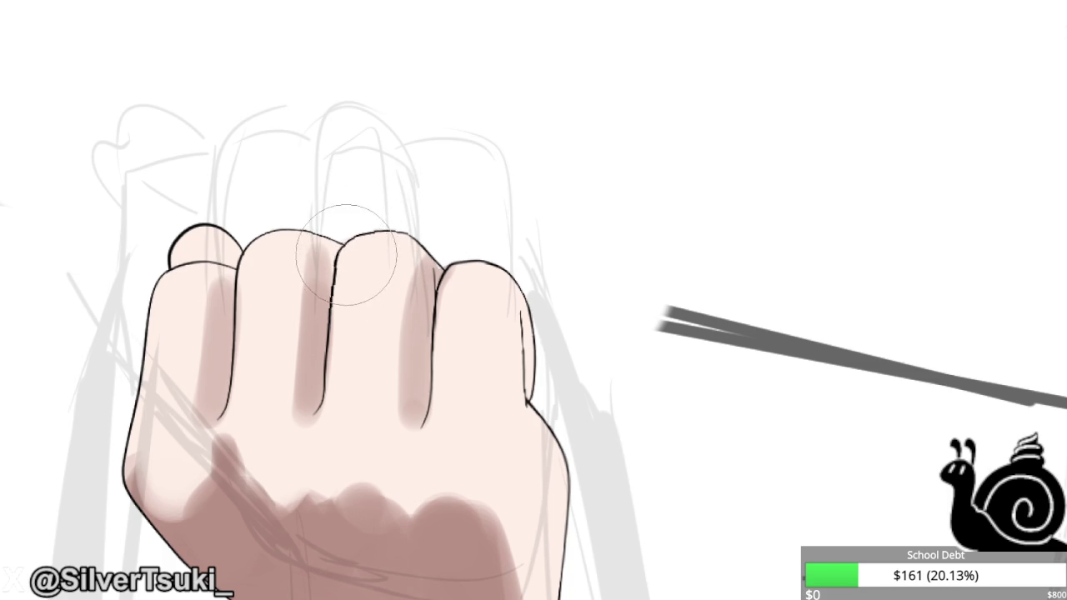
Reveal the hand's flat grey base and paint grey fill along the fist's top knuckle edge.
scroll(345, 254, "down", 3)
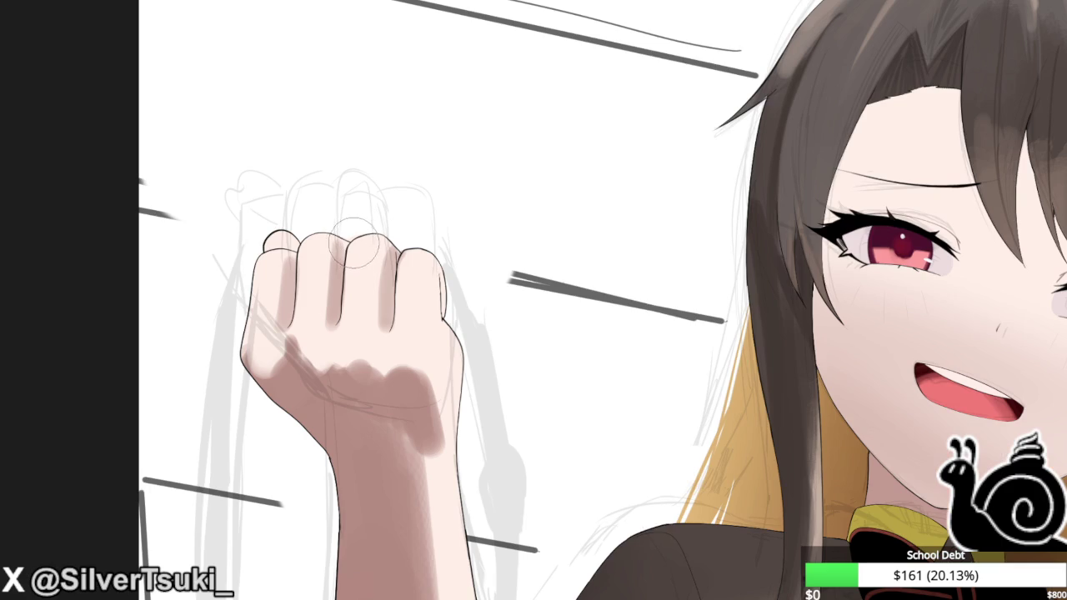
key("ctrl+plus")
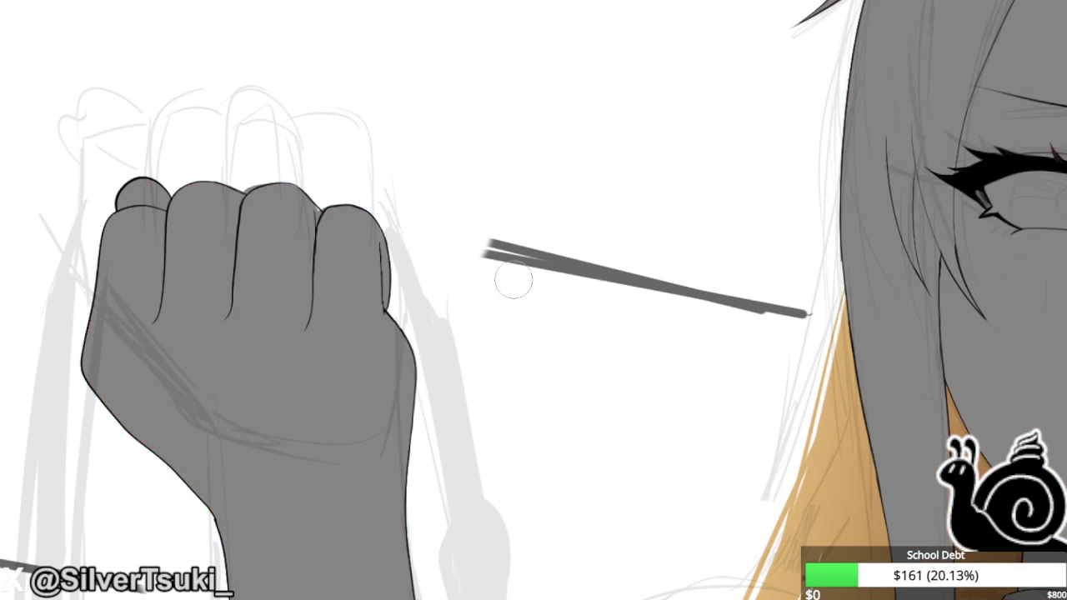
key("ctrl+plus")
left_click_drag(409, 250, 208, 146)
key("ctrl+plus")
left_click_drag(517, 287, 334, 161)
key("ctrl+minus")
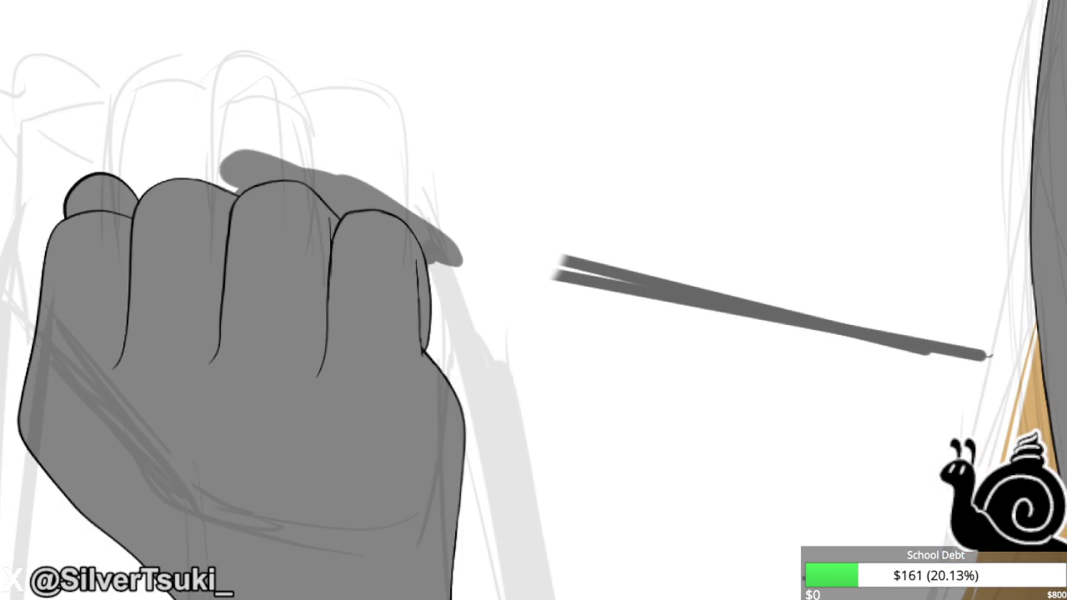
Redraw the top knuckle line, lasso-delete the grey overflow above it, deselect, and fit to screen.
key("ctrl+plus")
left_click_drag(165, 191, 551, 320)
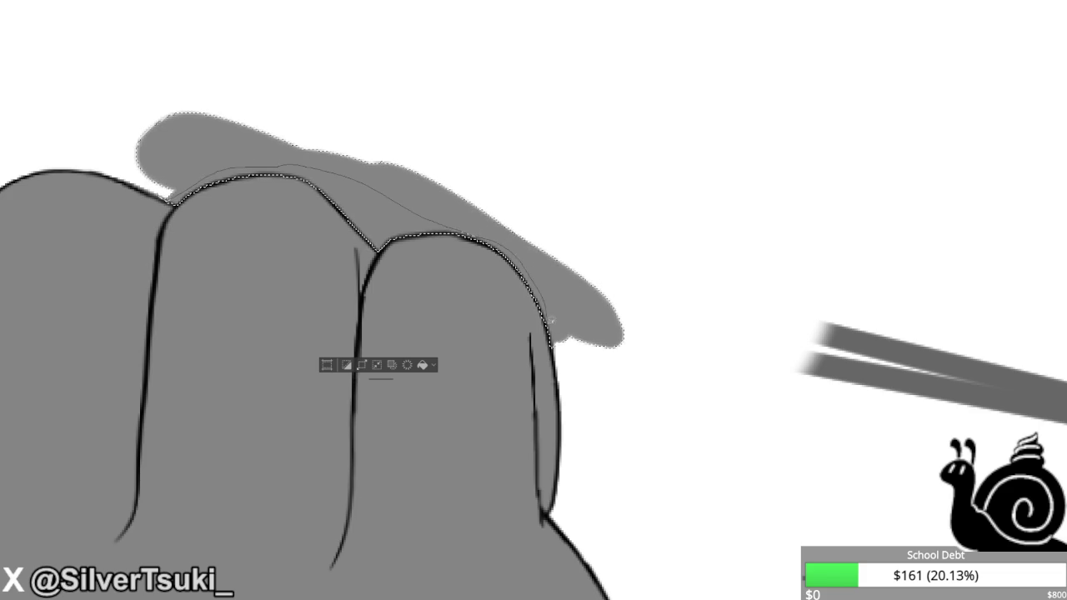
mouse_move(552, 319)
left_mouse_down()
mouse_move(141, 150)
mouse_move(163, 189)
mouse_move(125, 135)
left_mouse_up()
key("Delete")
key("ctrl+d")
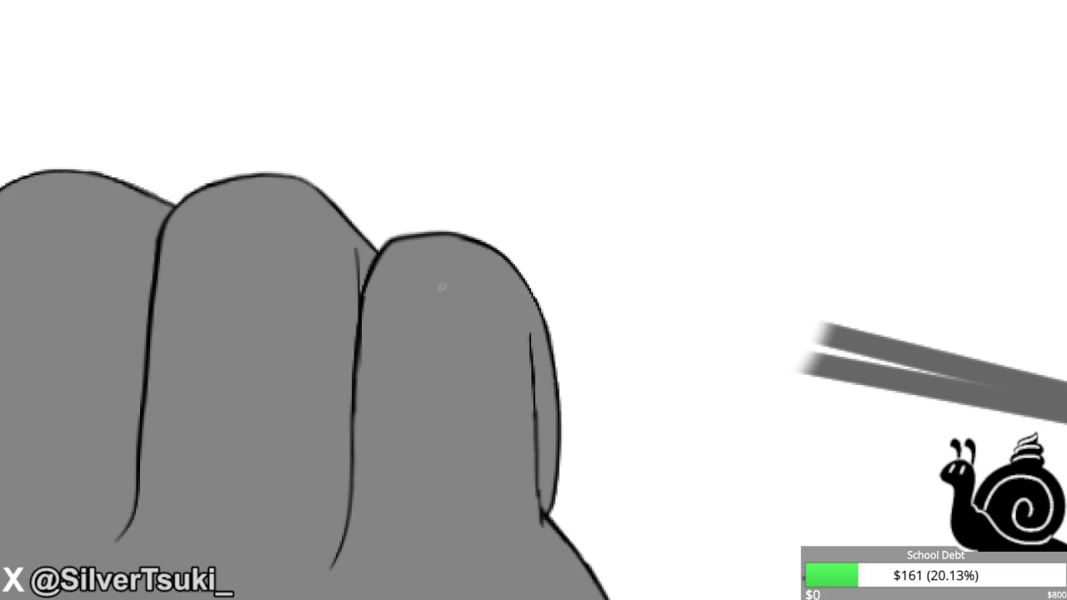
key("ctrl+0")
scroll(409, 114, "up", 3)
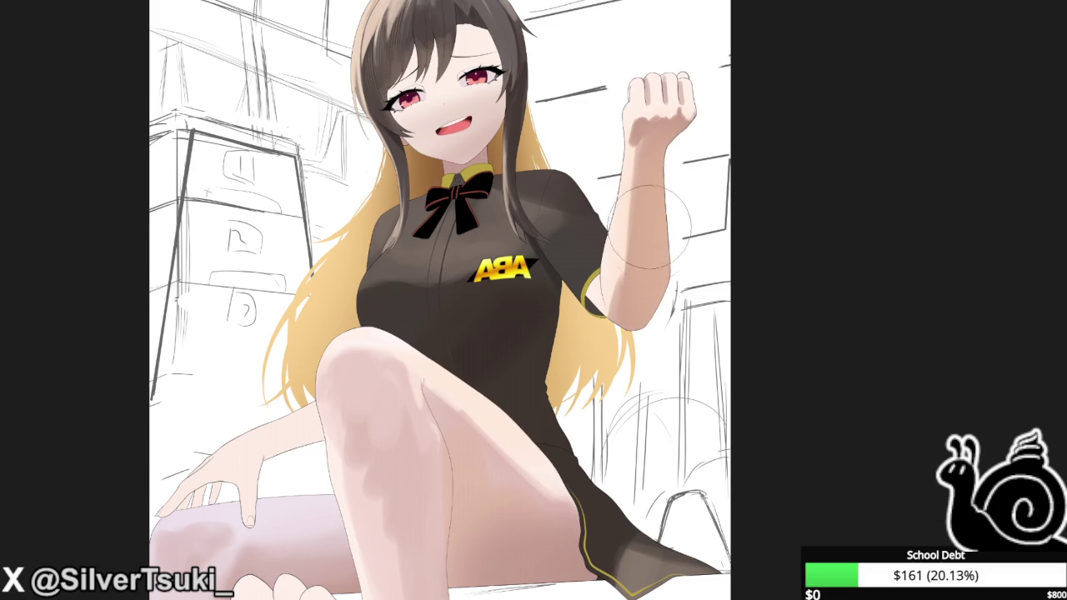
Paint soft shading down the right side of the raised forearm, checking it in mirrored view.
key("m")
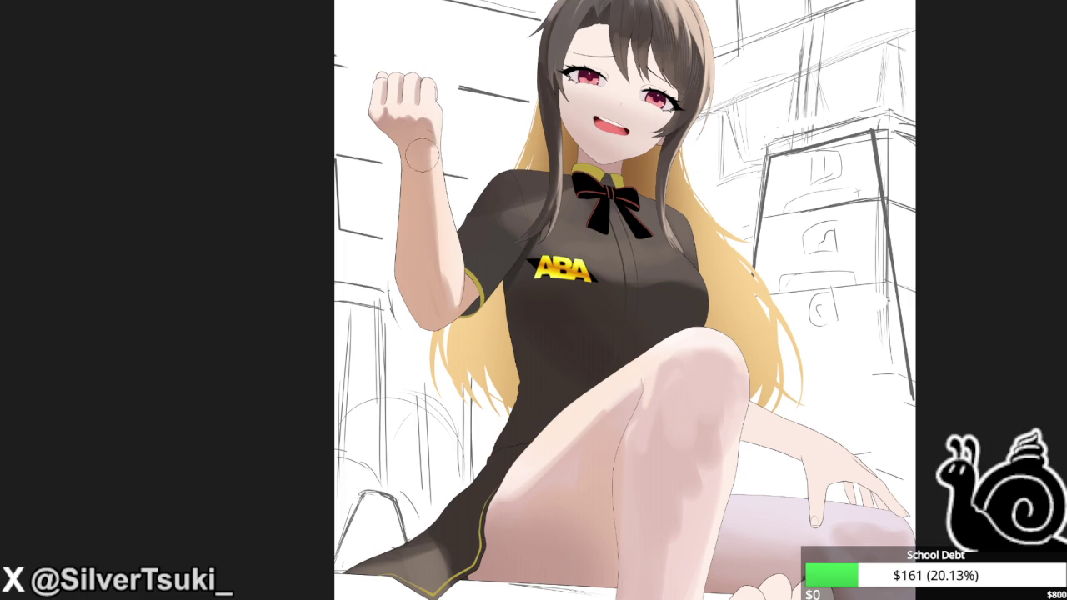
left_click_drag(430, 283, 428, 218)
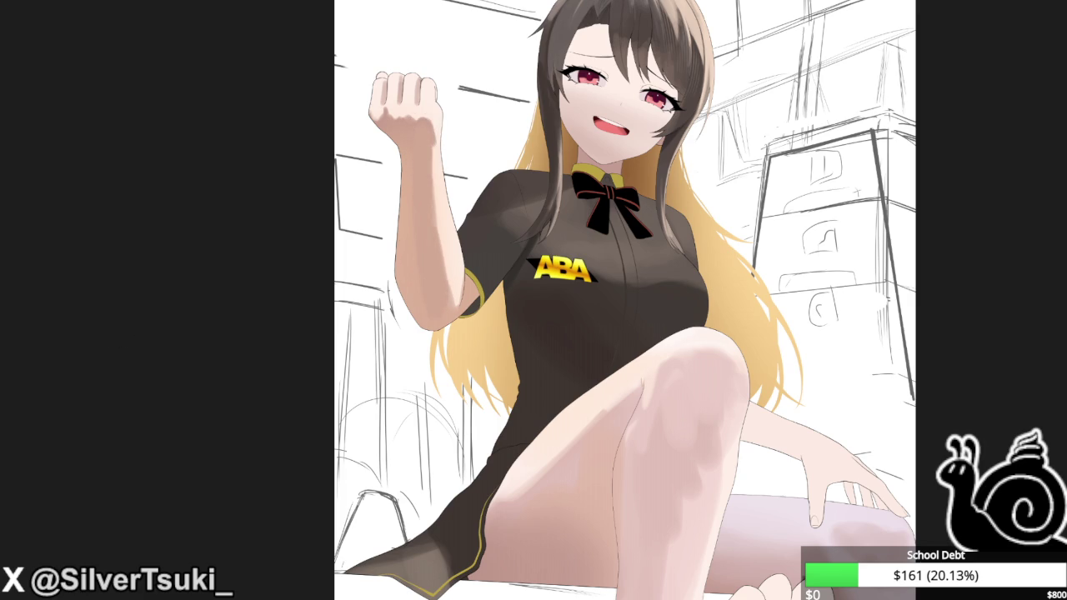
key("m")
scroll(575, 250, "up", 3)
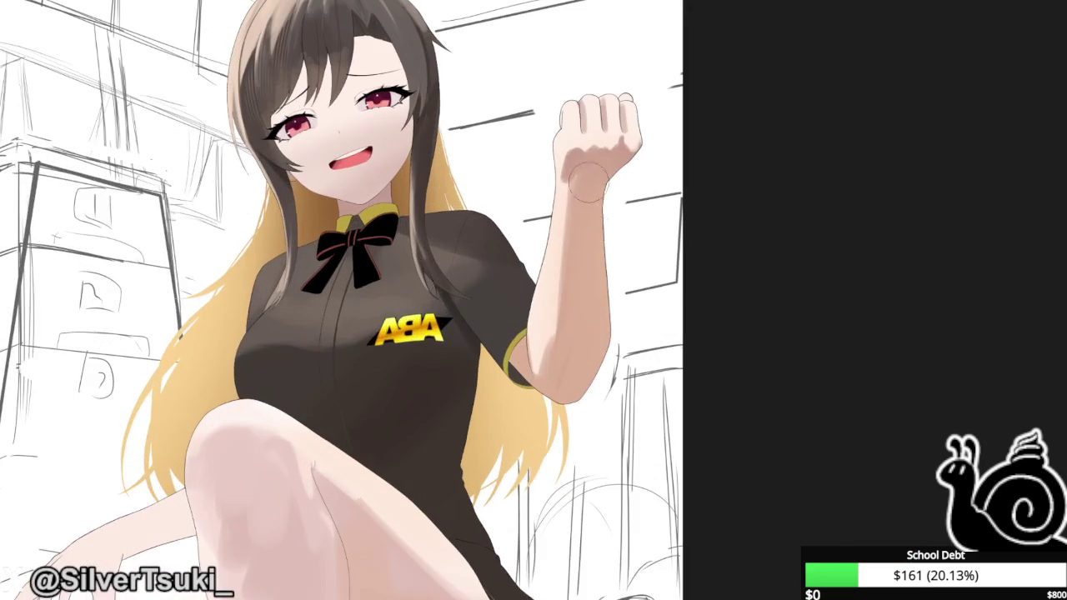
left_click_drag(575, 250, 562, 284)
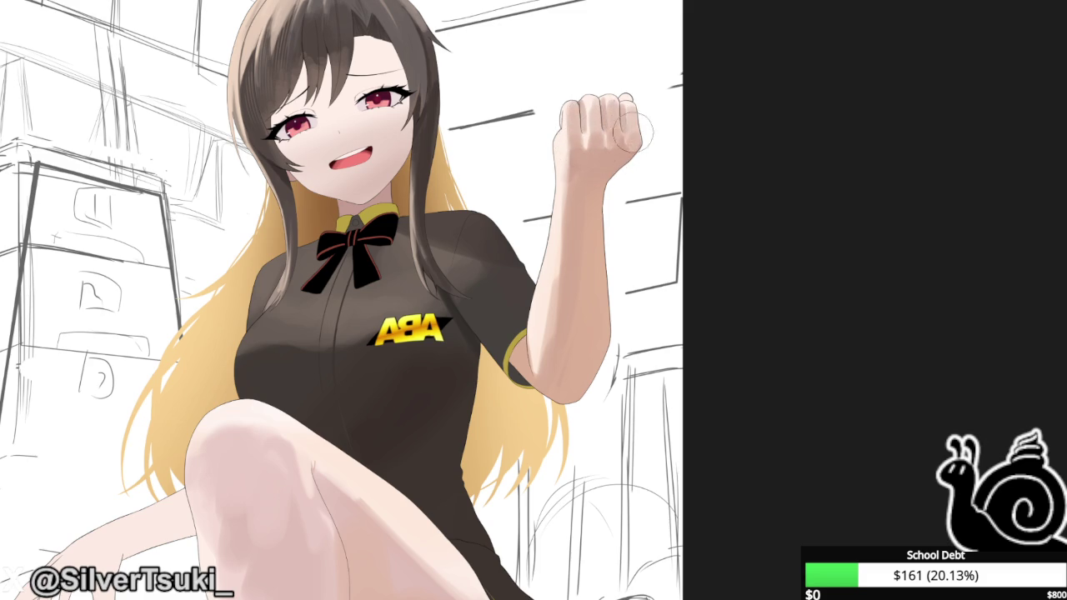
key("m")
scroll(539, 120, "up", 3)
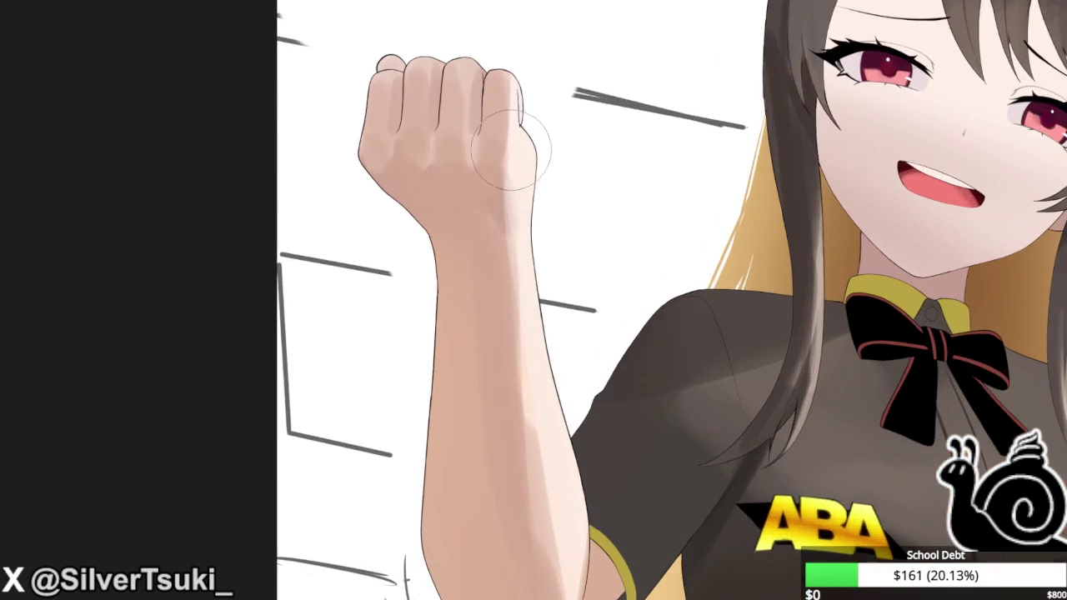
Highlight the ring, middle and index knuckles of the raised fist.
left_click_drag(395, 138, 500, 250)
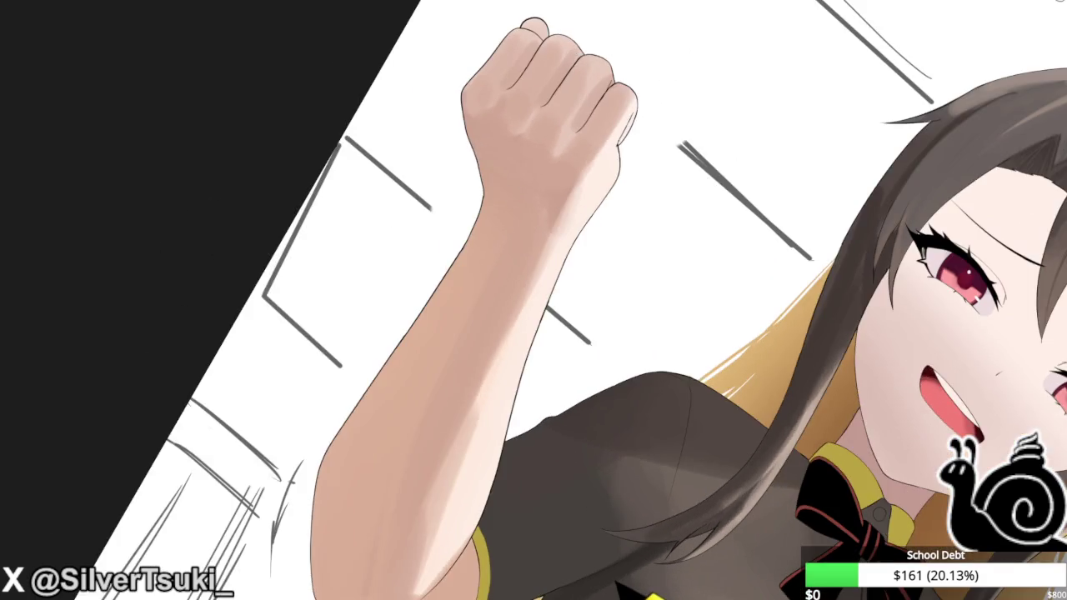
left_click_drag(532, 316, 514, 303)
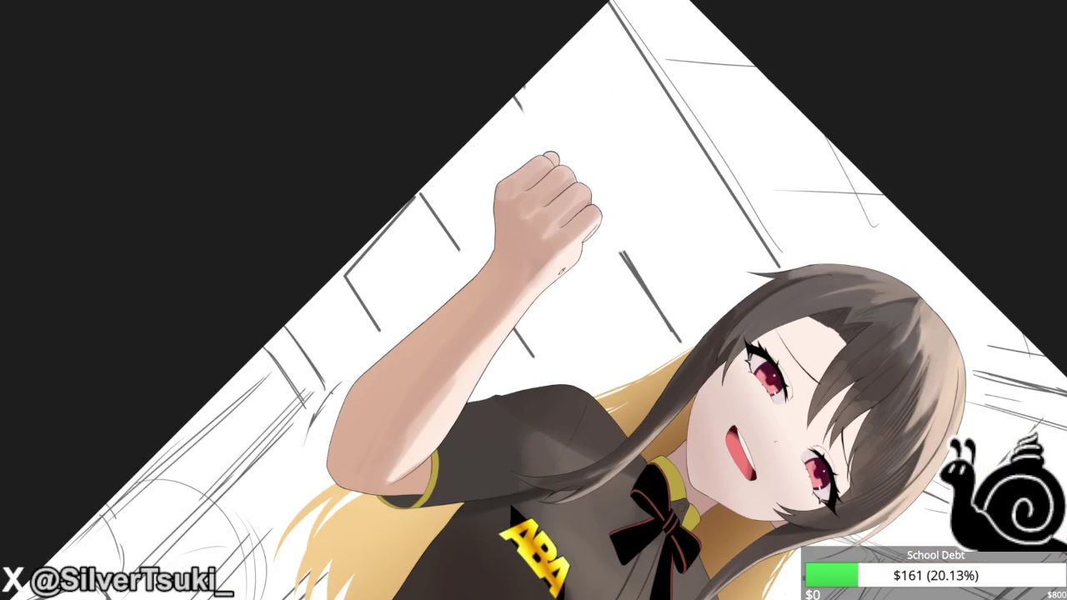
scroll(560, 269, "up", 3)
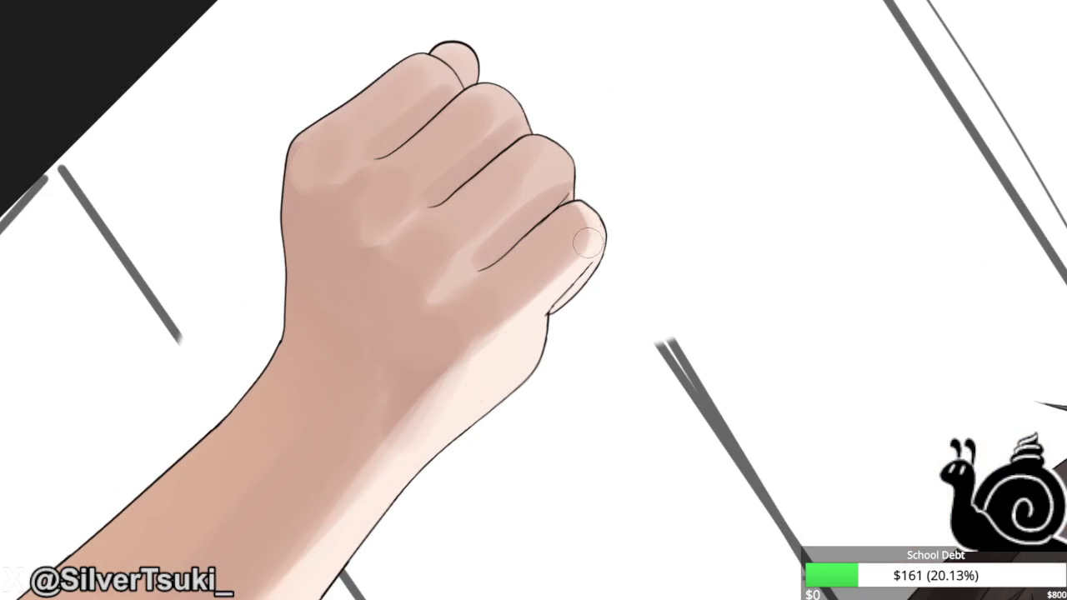
left_click_drag(564, 190, 564, 156)
left_click_drag(525, 116, 491, 83)
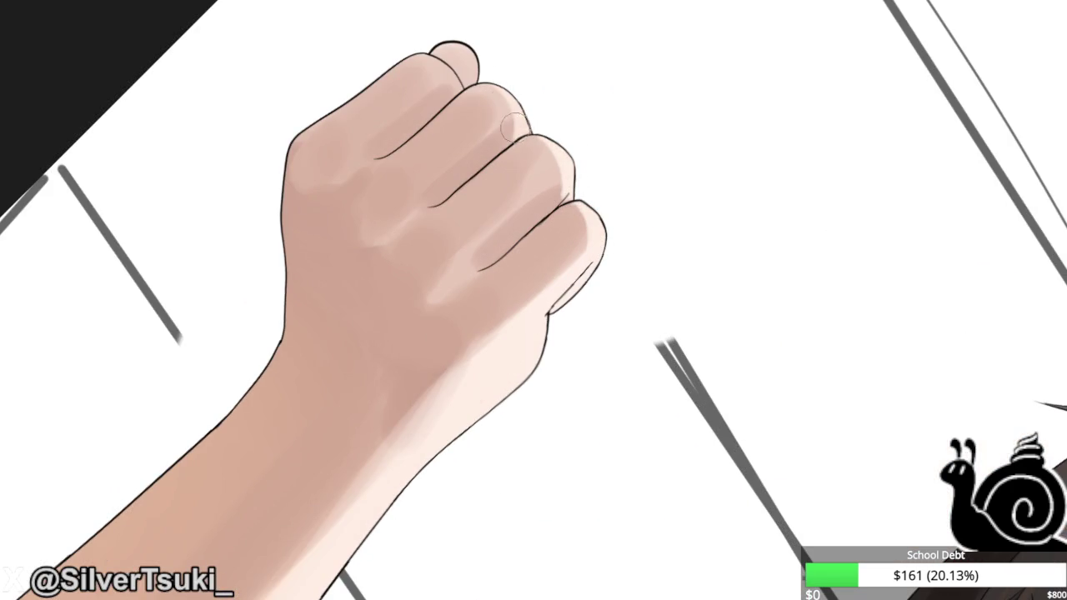
mouse_move(424, 50)
left_mouse_down()
mouse_move(441, 73)
mouse_move(452, 50)
mouse_move(460, 68)
left_mouse_up()
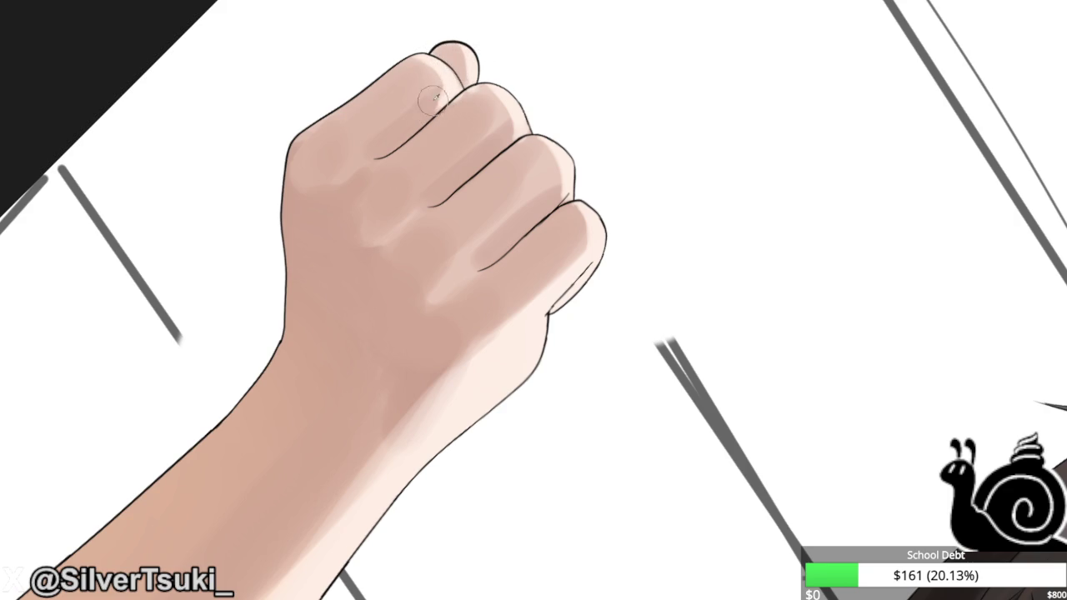
Deepen the crease shading of the ring, middle and index fingers.
key("minus")
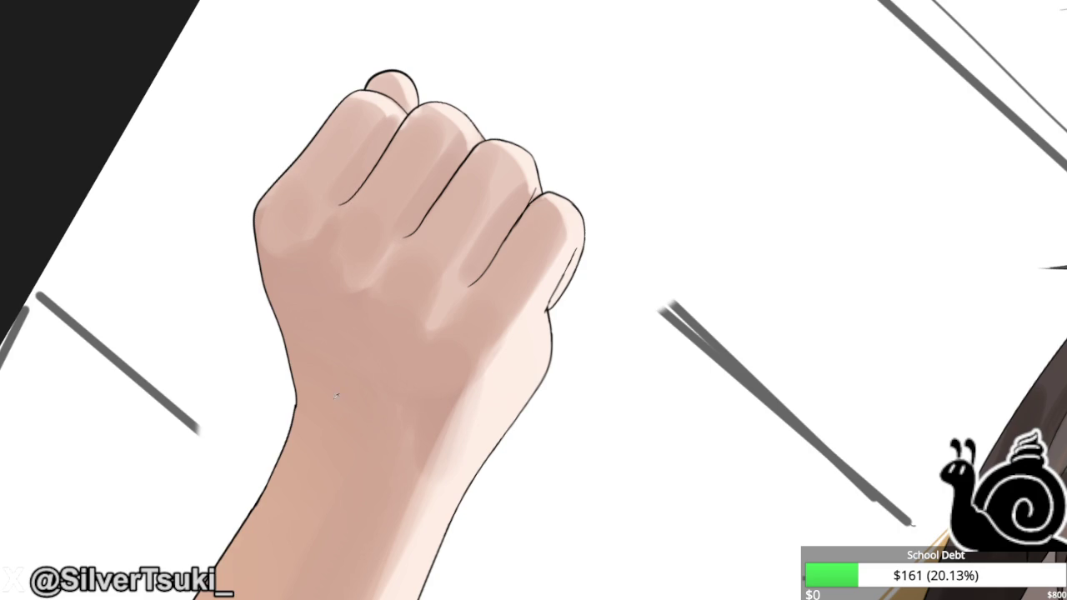
scroll(375, 409, "up", 2)
scroll(289, 504, "up", 3)
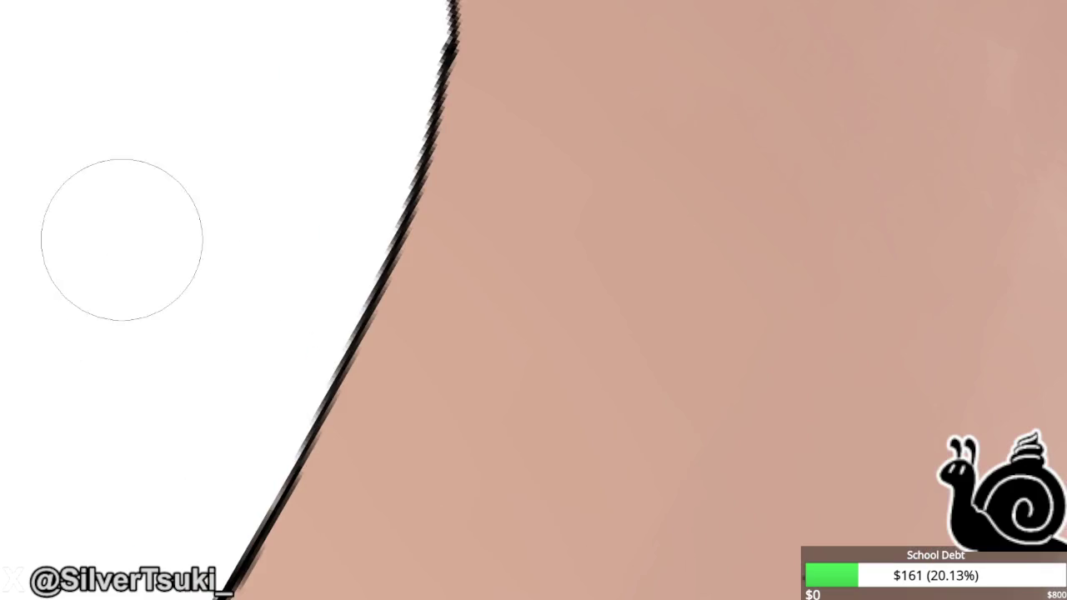
scroll(119, 238, "down", 1)
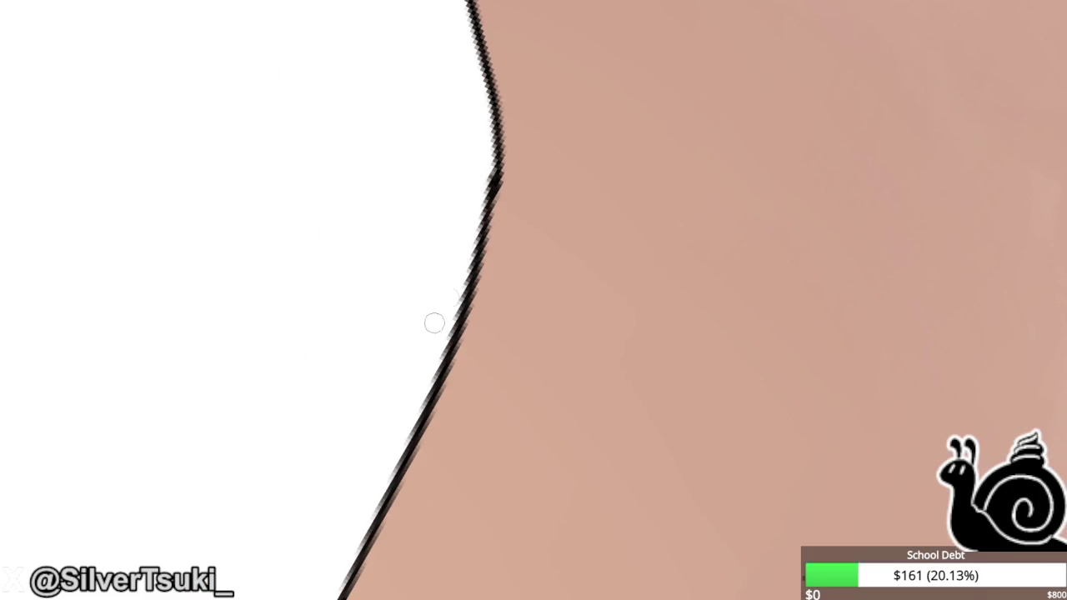
scroll(464, 250, "down", 6)
scroll(464, 250, "down", 3)
key("5")
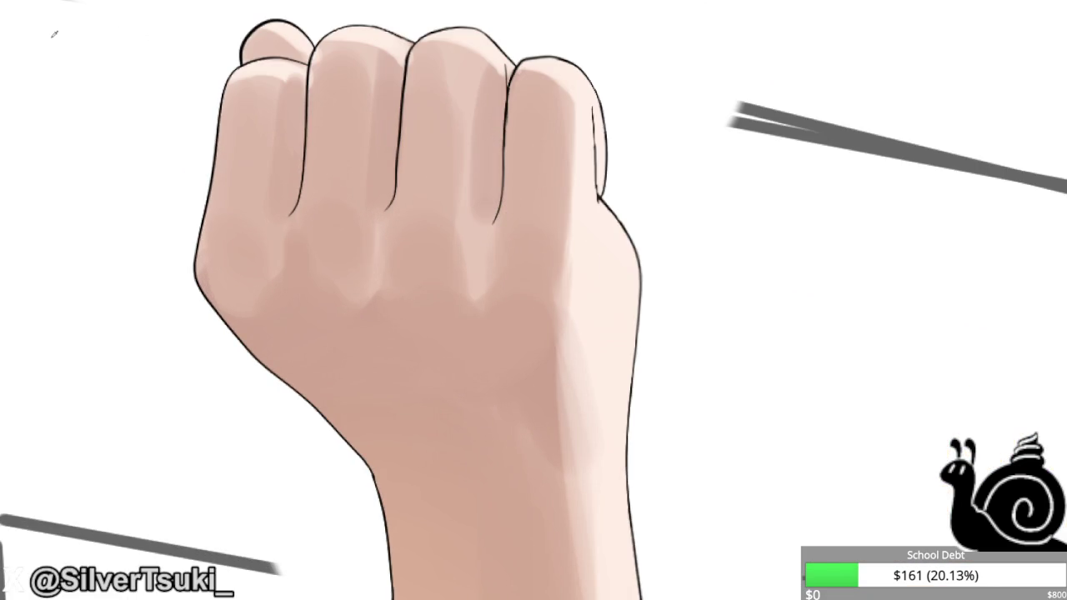
left_click_drag(494, 204, 487, 223)
left_click_drag(392, 170, 385, 212)
left_click_drag(300, 159, 288, 225)
Touch up the finger crease shading and lighten the top of the ring-finger knuckle.
left_click_drag(288, 188, 292, 221)
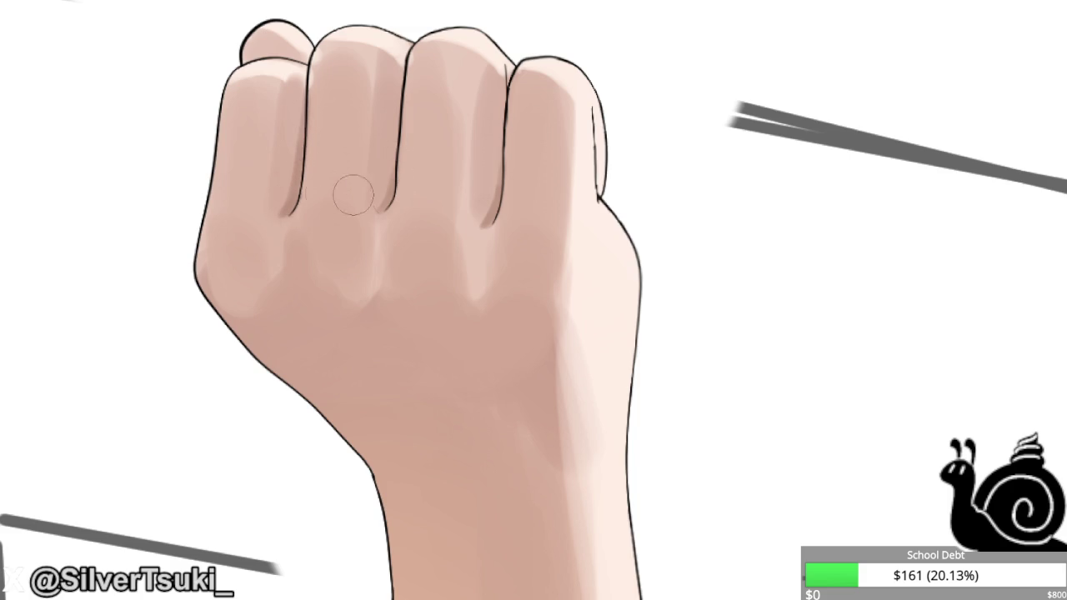
mouse_move(408, 63)
left_mouse_down()
mouse_move(391, 174)
mouse_move(401, 165)
left_mouse_up()
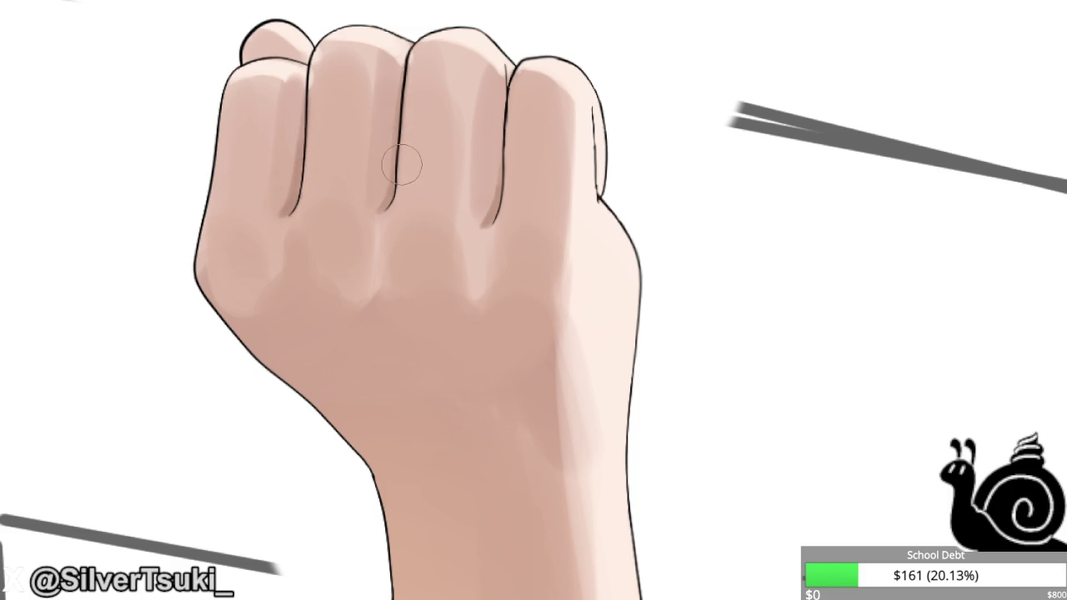
left_click_drag(499, 185, 485, 219)
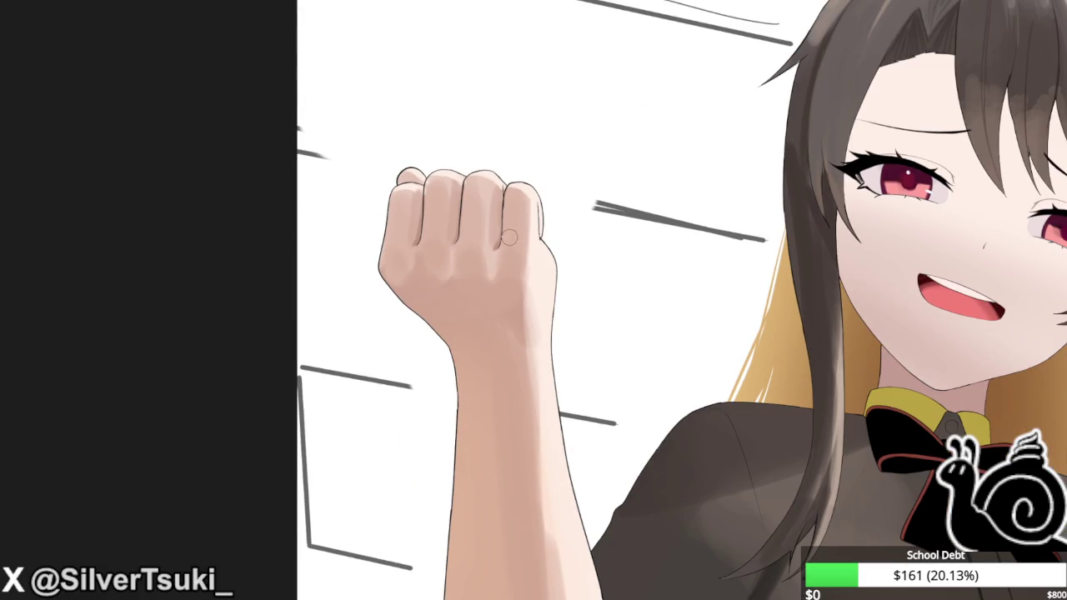
scroll(510, 235, "down", 2)
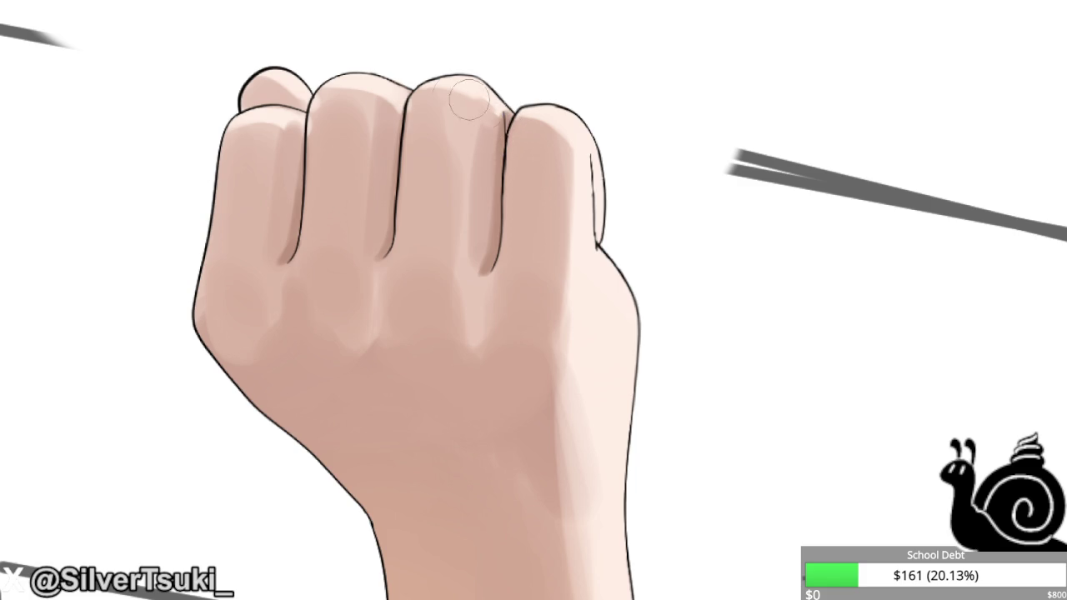
left_click_drag(480, 111, 463, 89)
scroll(469, 229, "down", 1)
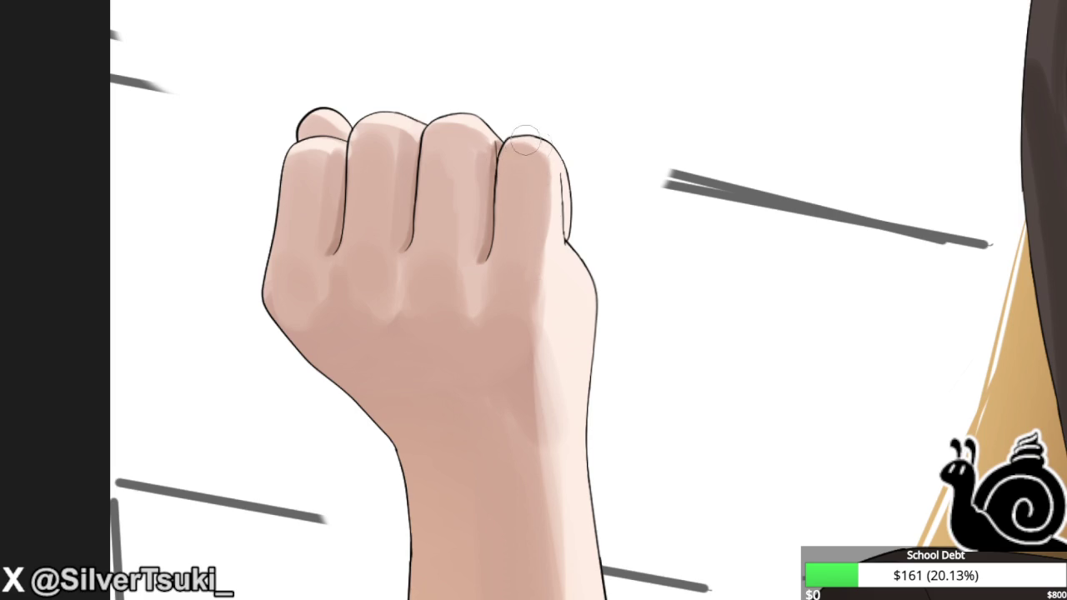
Mirror and rotate the view to check the fist from several angles.
key("m")
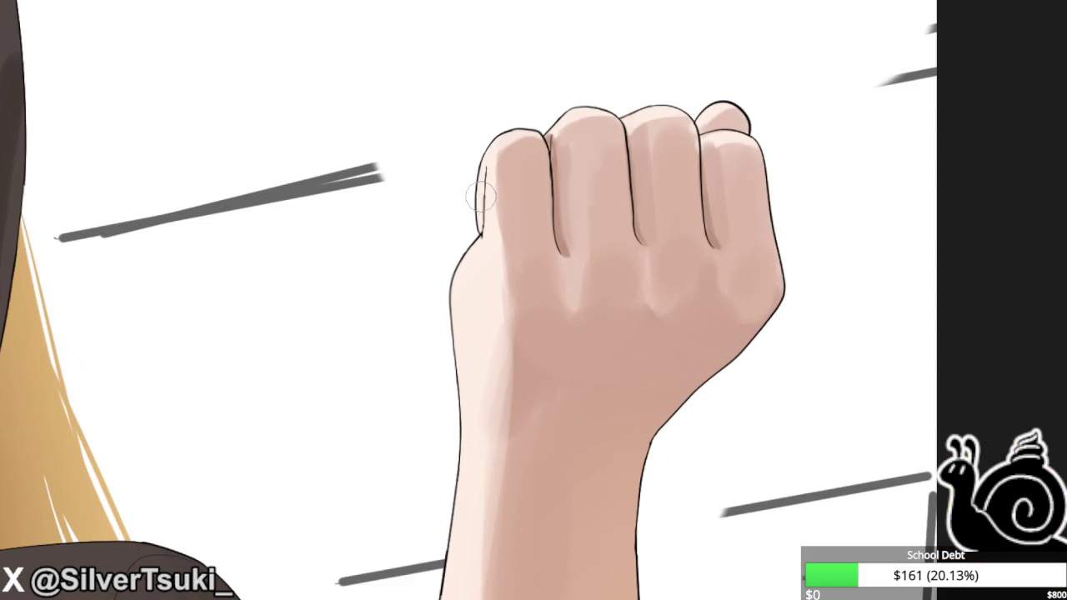
scroll(481, 196, "up", 1)
scroll(484, 200, "down", 1)
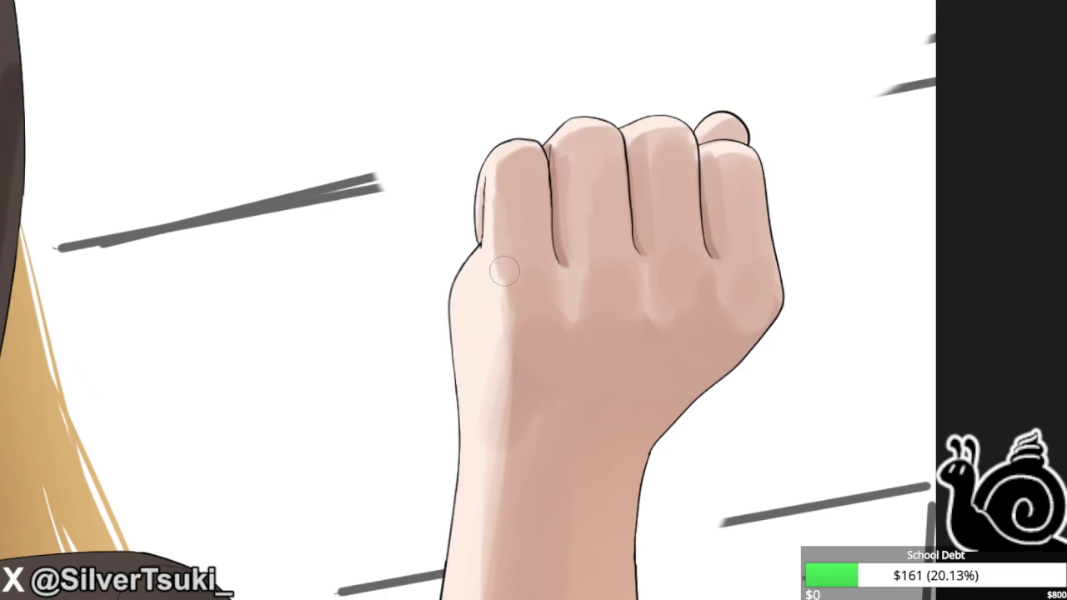
key("m")
key("6")
key("6")
key("6")
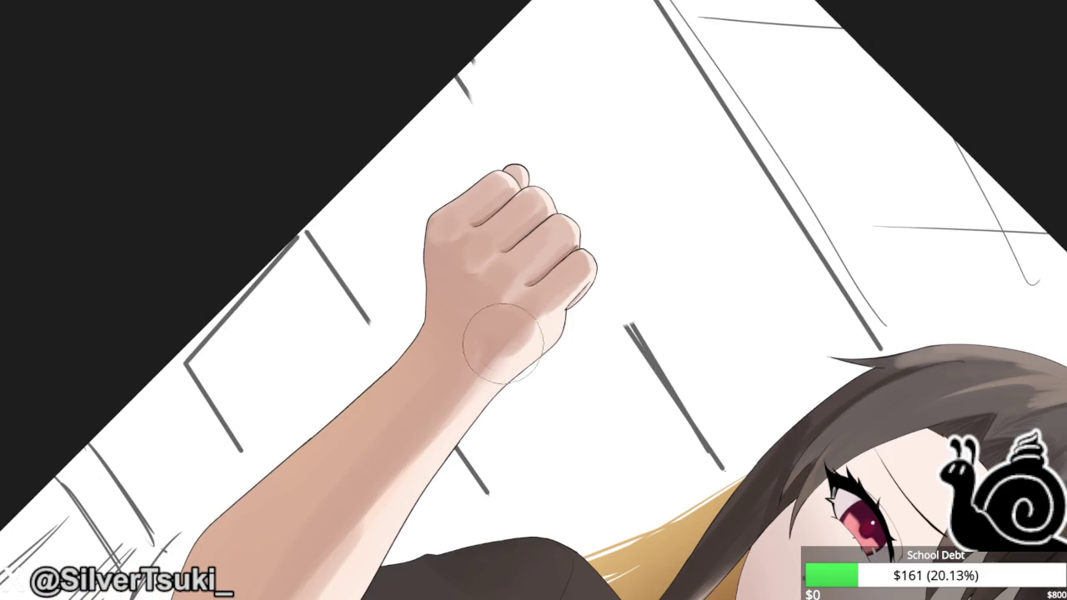
scroll(491, 345, "down", 1)
key("4")
scroll(433, 363, "down", 3)
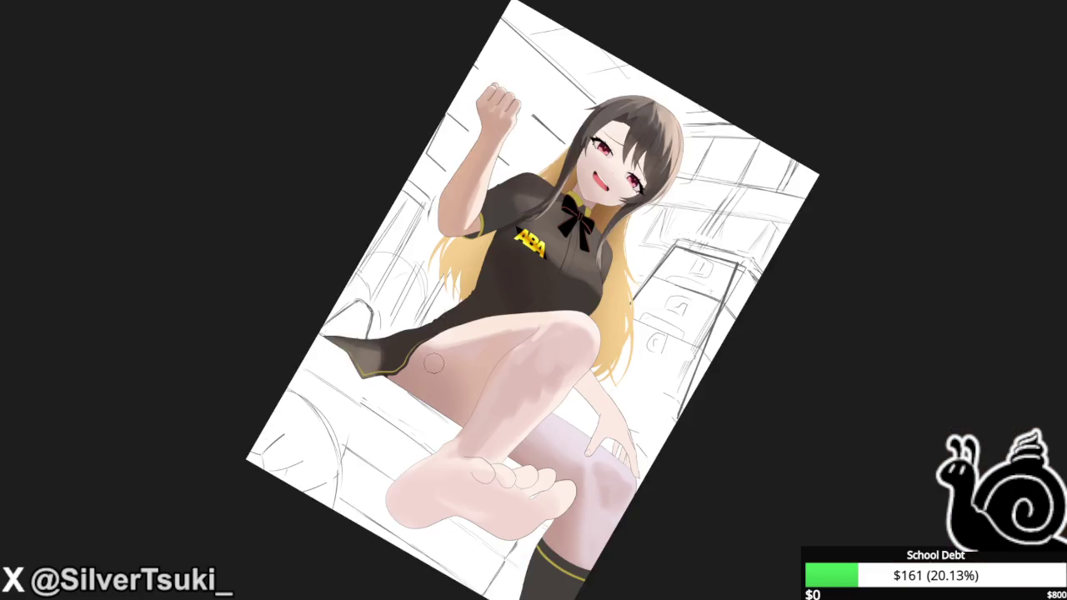
key("4")
key("4")
key("m")
scroll(666, 192, "up", 1)
scroll(617, 138, "up", 2)
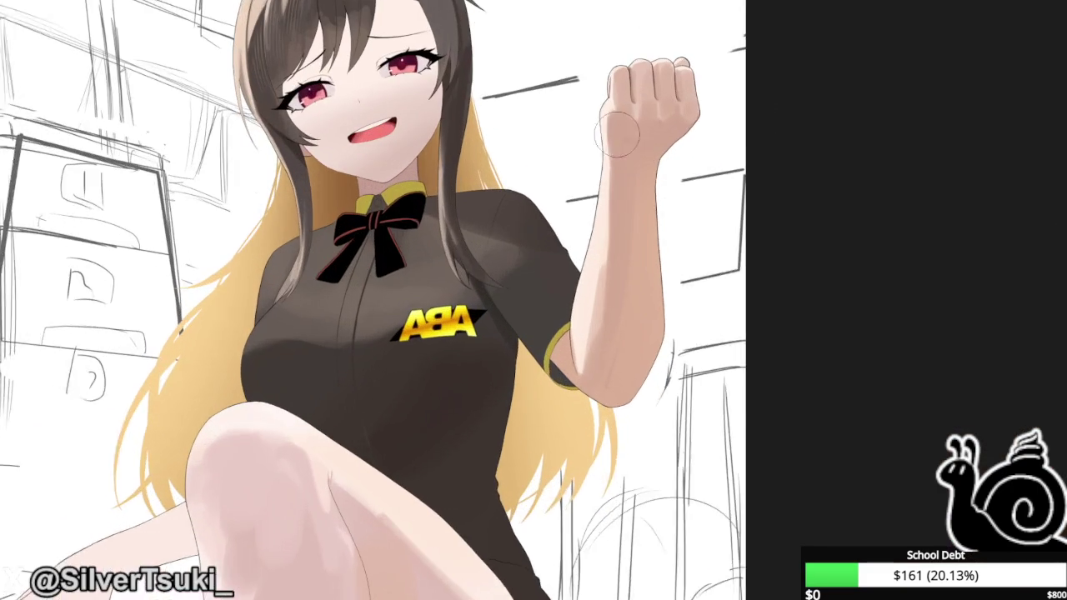
scroll(617, 137, "up", 1)
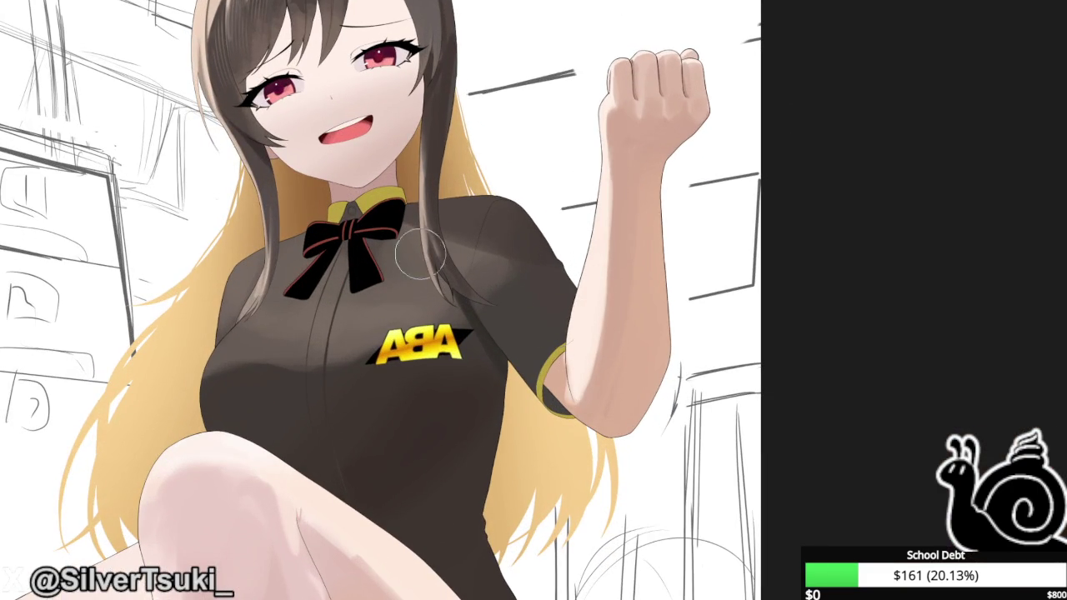
Paint soft, lighter shading along the forearm from wrist to elbow.
left_click_drag(593, 297, 599, 292)
left_click_drag(612, 133, 597, 342)
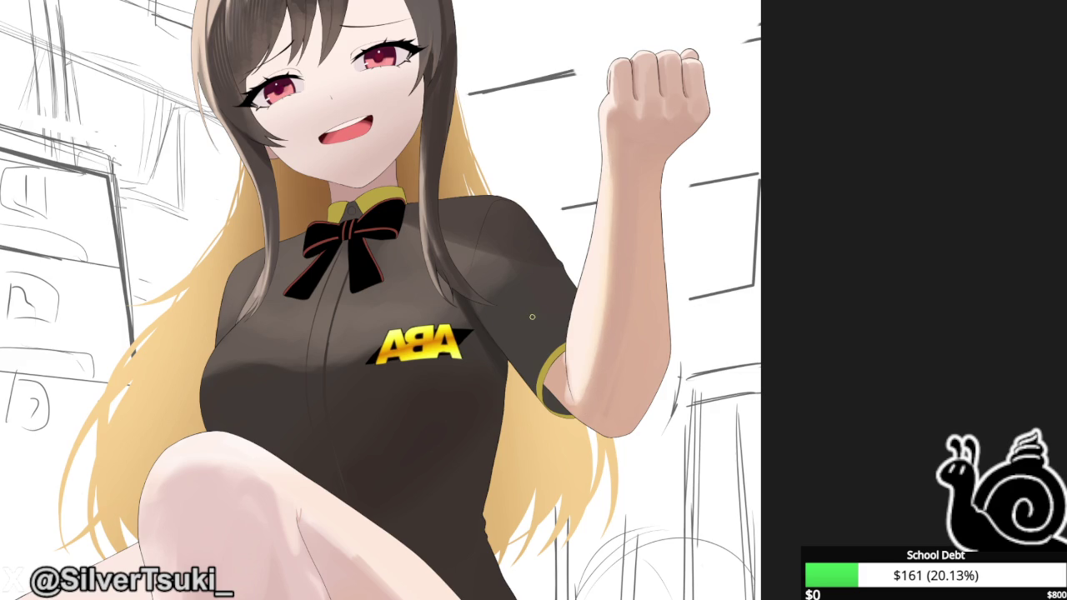
key("ctrl+minus")
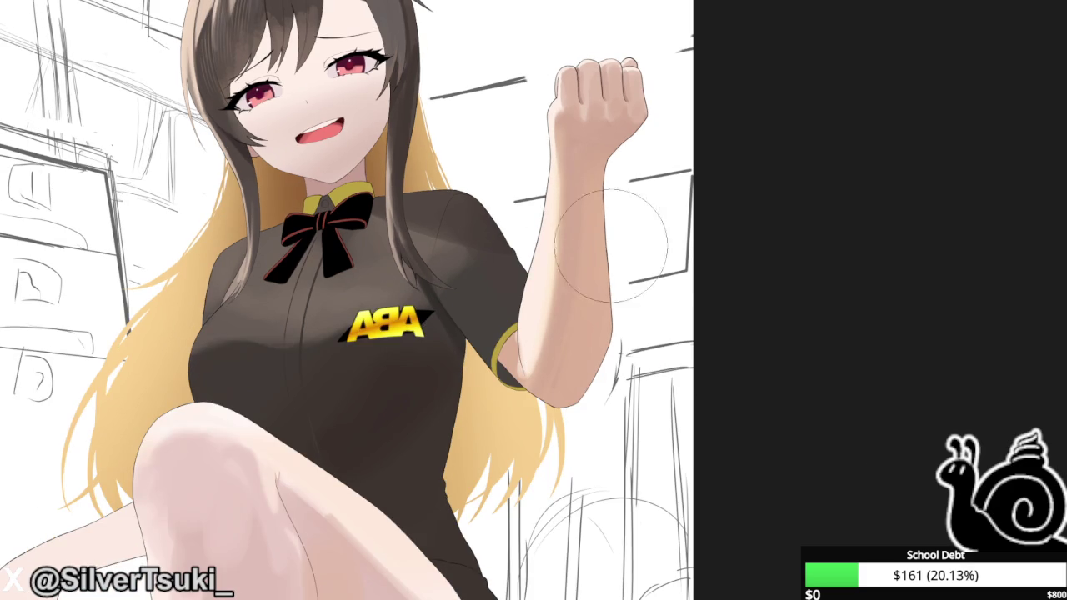
key("ctrl+minus")
key("m")
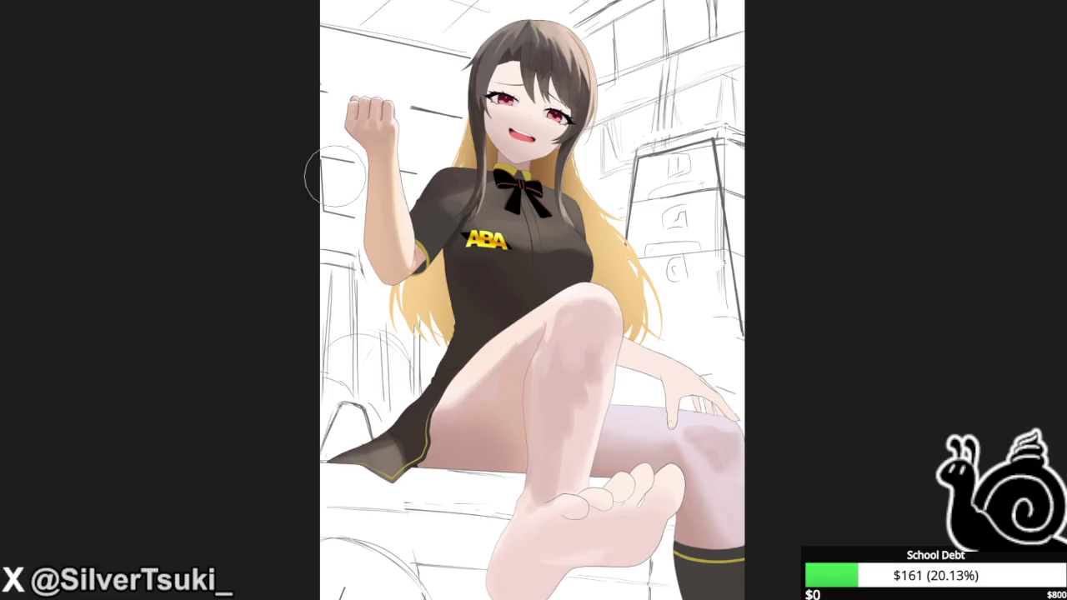
scroll(389, 208, "up", 1)
key("m")
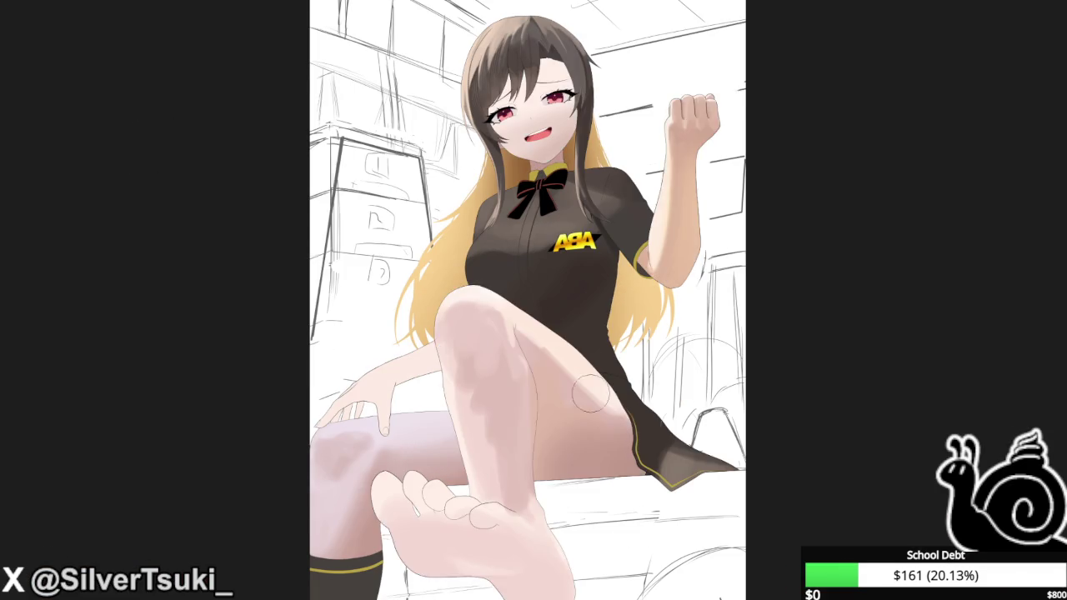
Shade the raised shin with tan strokes, redoing the first stroke.
left_click_drag(498, 441, 507, 334)
scroll(525, 450, "up", 2)
key("ctrl+z")
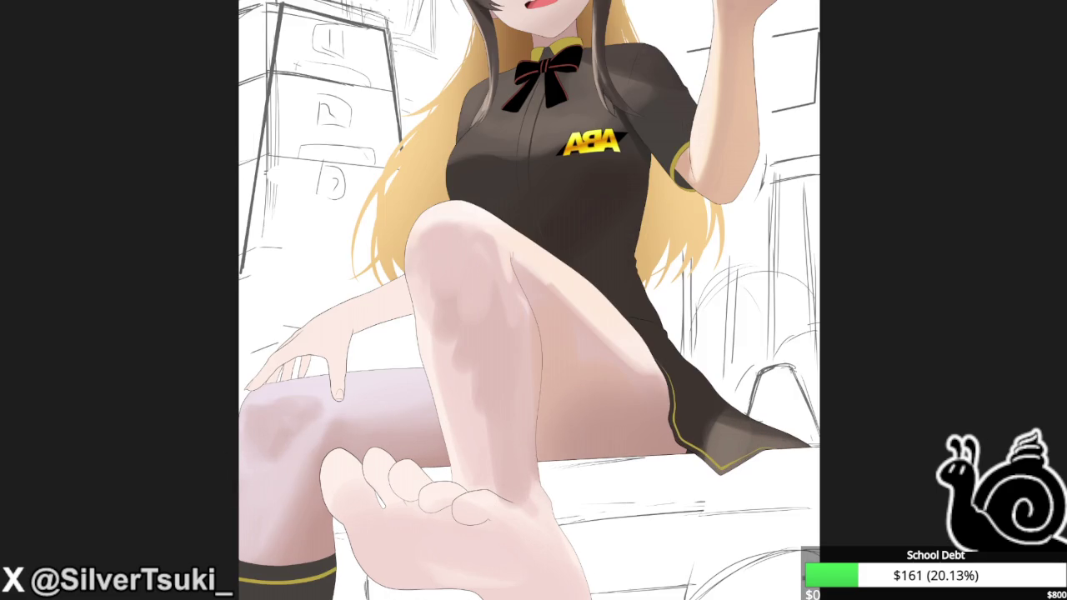
left_click_drag(488, 298, 442, 238)
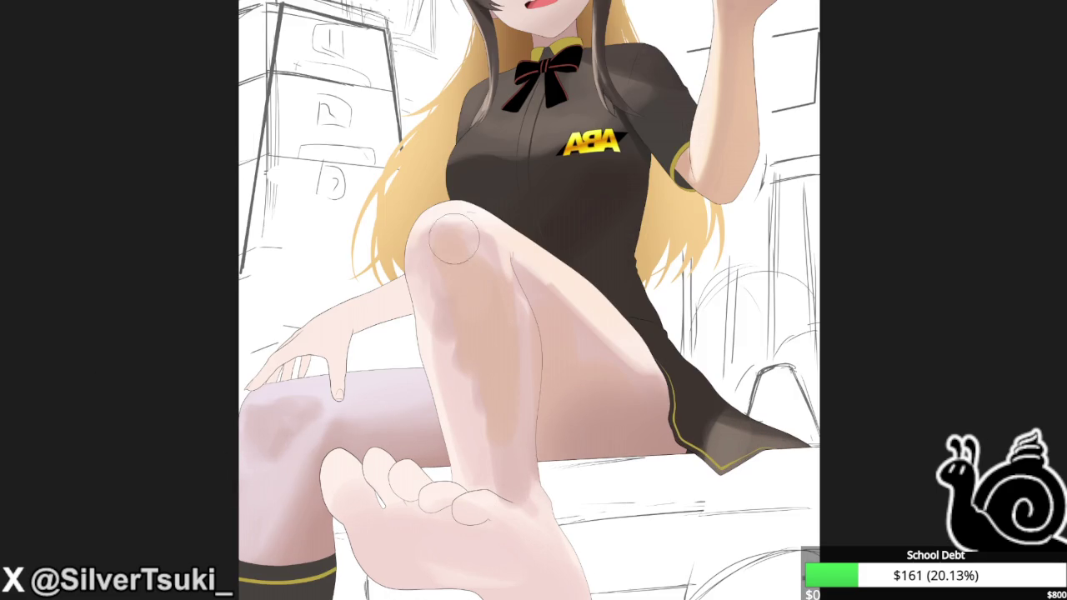
left_click_drag(498, 258, 514, 361)
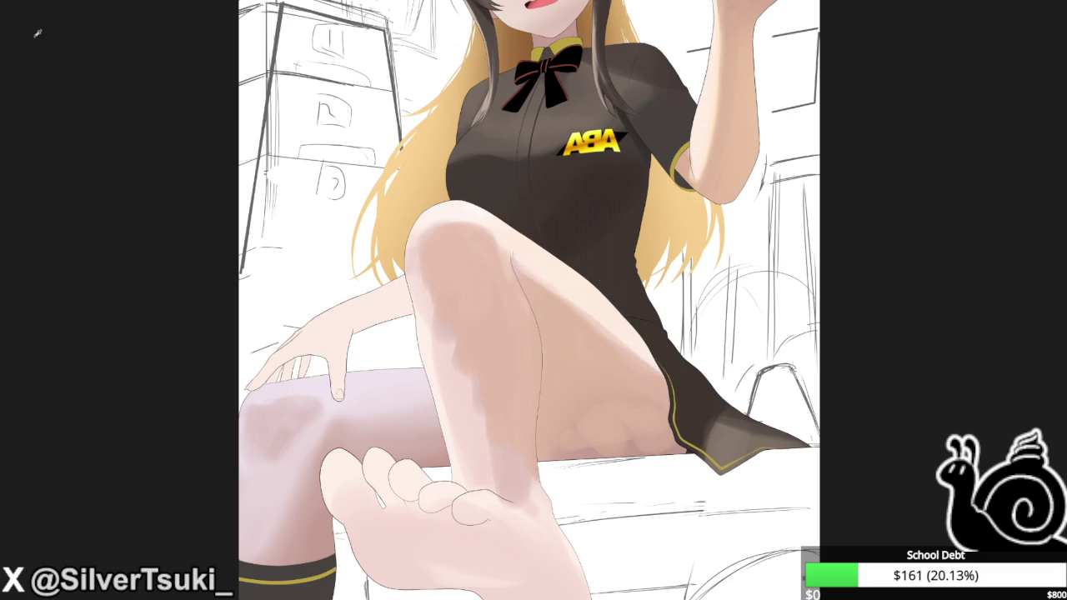
Add reddish shading to the lower thigh near the skirt slit.
left_click_drag(679, 442, 610, 427)
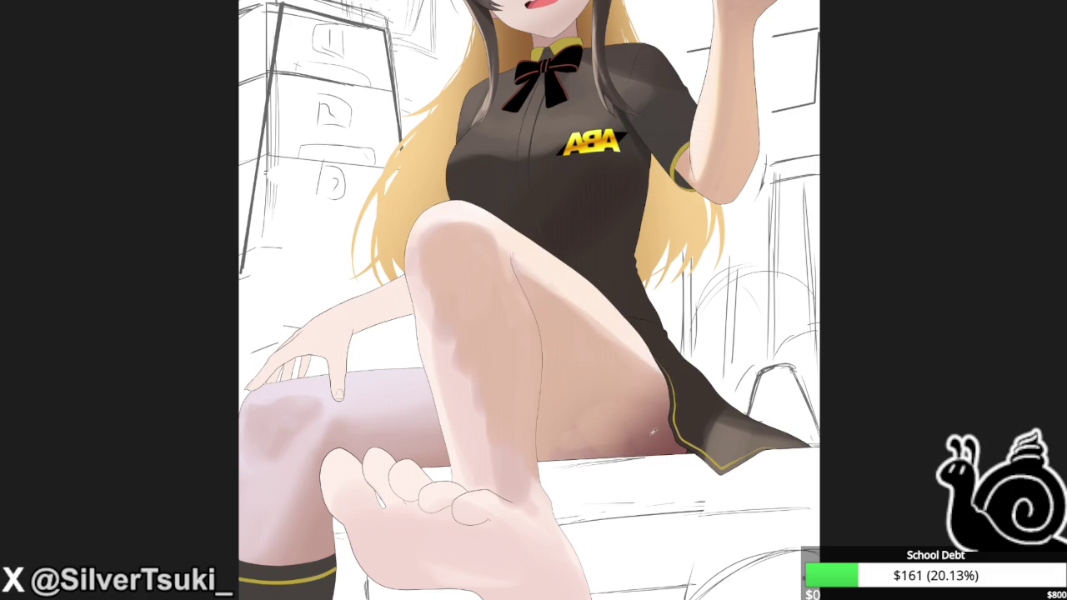
left_click_drag(623, 406, 578, 443)
key("h")
key("h")
key("ctrl+minus")
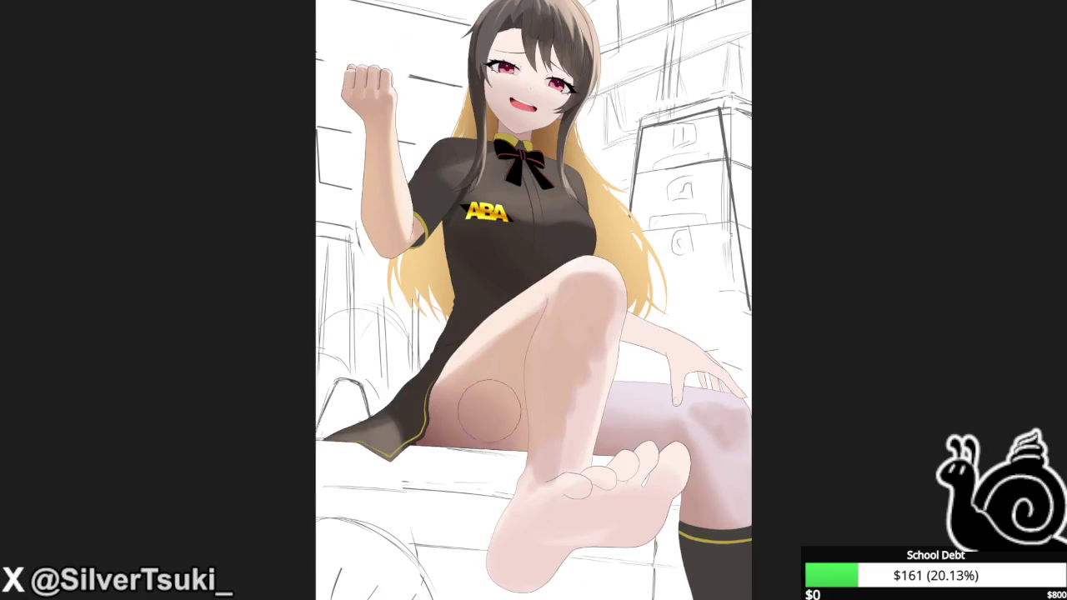
Draw a fine inner-thigh line with a small curl after two undone attempts.
key("ctrl+plus")
key("ctrl+plus")
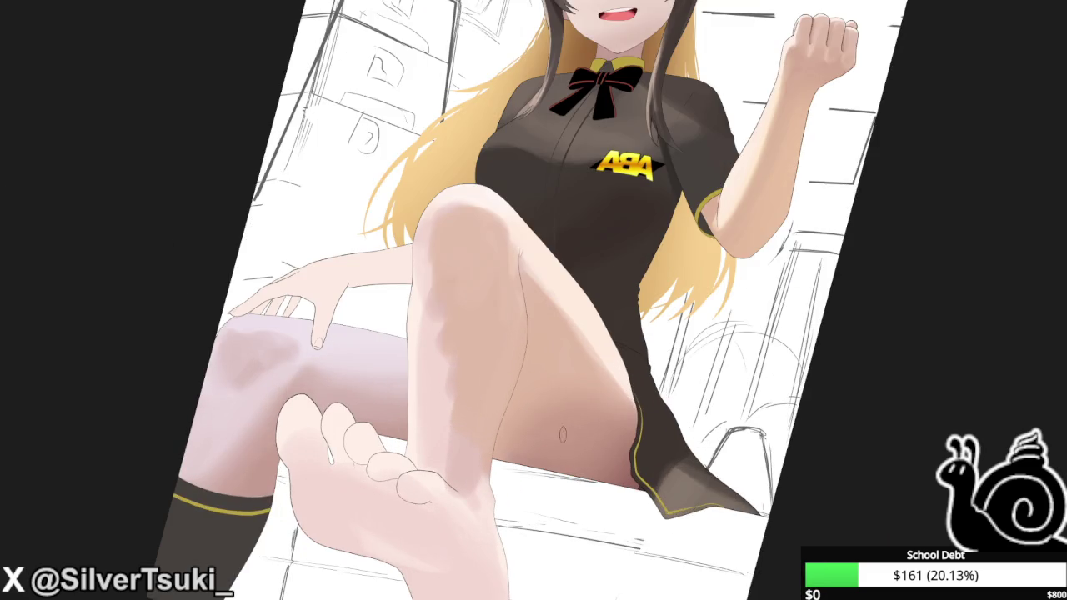
key("ctrl+plus")
left_click_drag(521, 338, 499, 454)
key("ctrl+z")
left_click_drag(525, 304, 487, 454)
key("ctrl+z")
key("ctrl+z")
left_click_drag(530, 392, 524, 278)
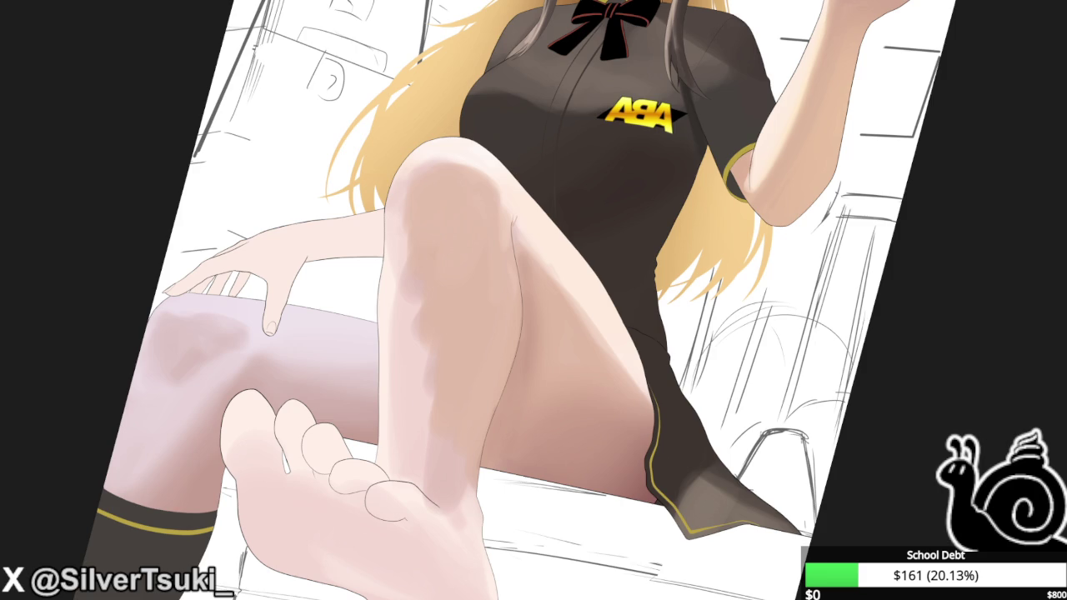
Mirror the view back and forth to check the whole figure.
scroll(817, 25, "down", 2)
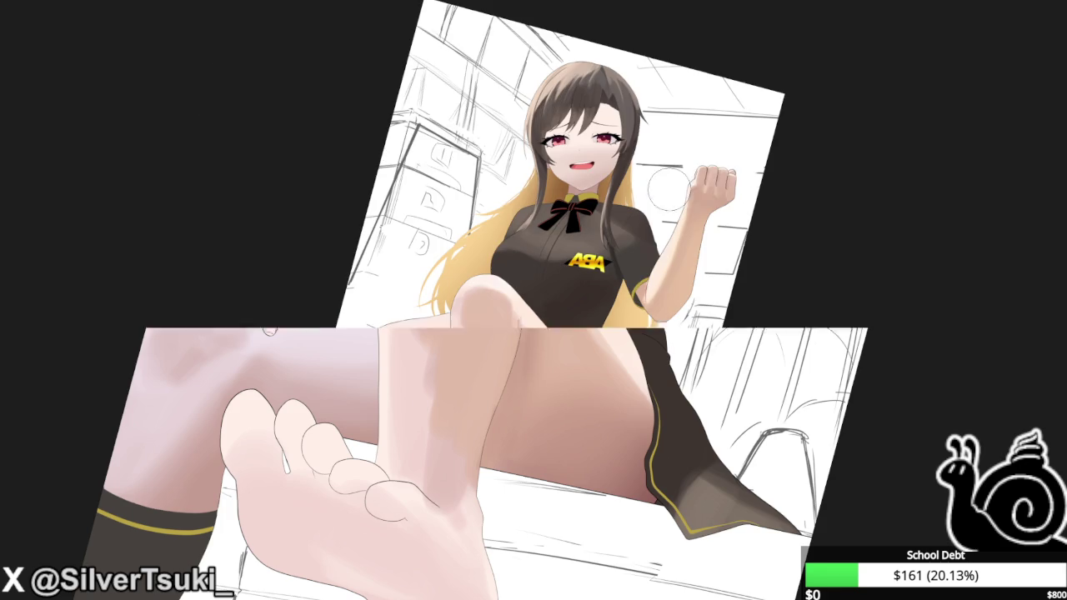
key("5")
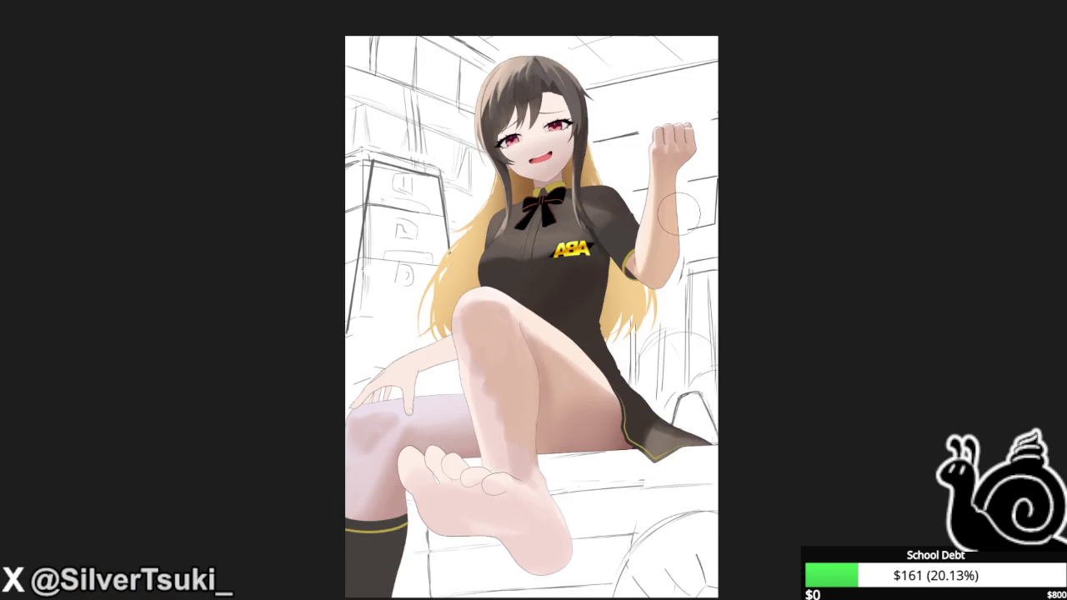
key("m")
scroll(567, 225, "up", 2)
scroll(566, 225, "down", 2)
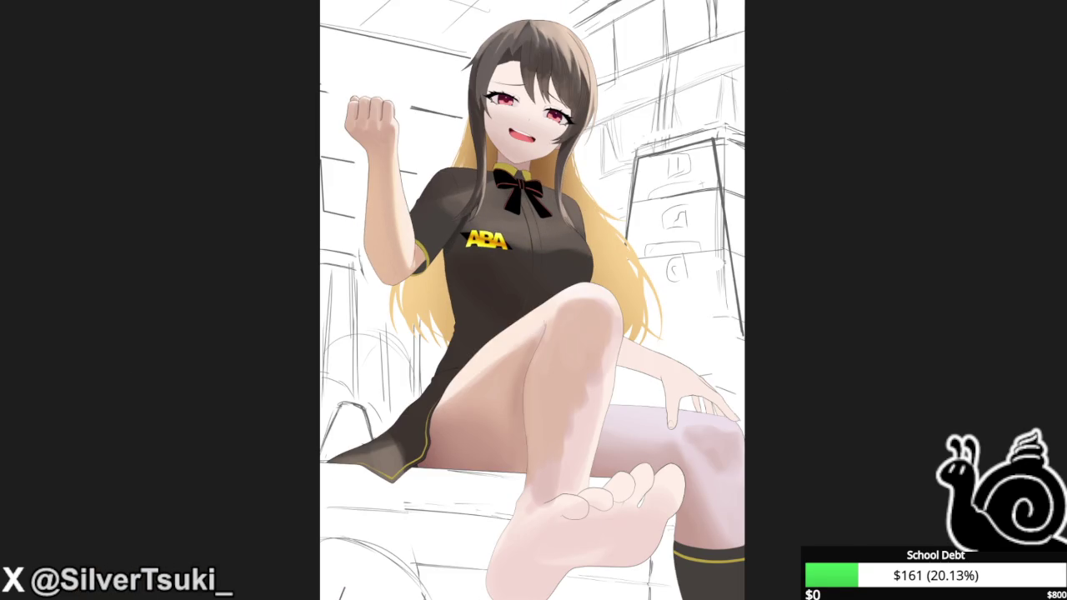
key("m")
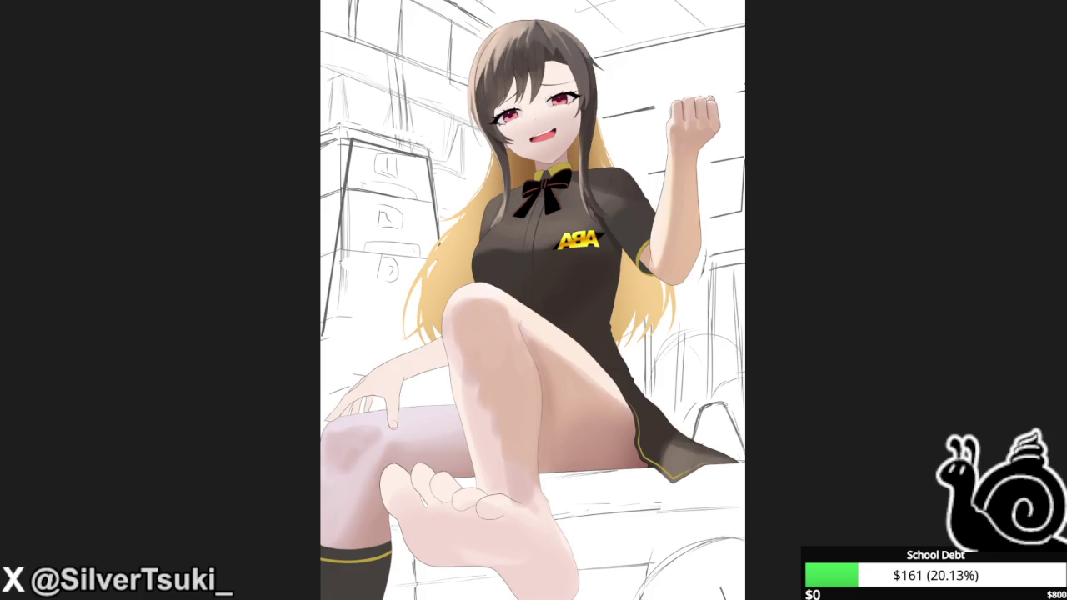
scroll(471, 433, "up", 2)
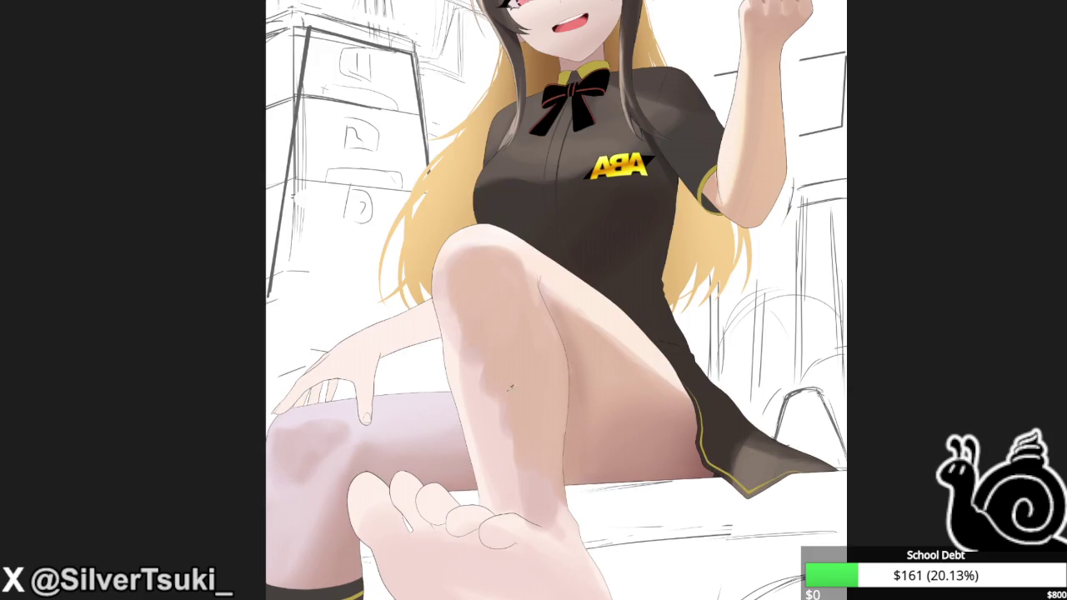
key("m")
scroll(57, 194, "down", 2)
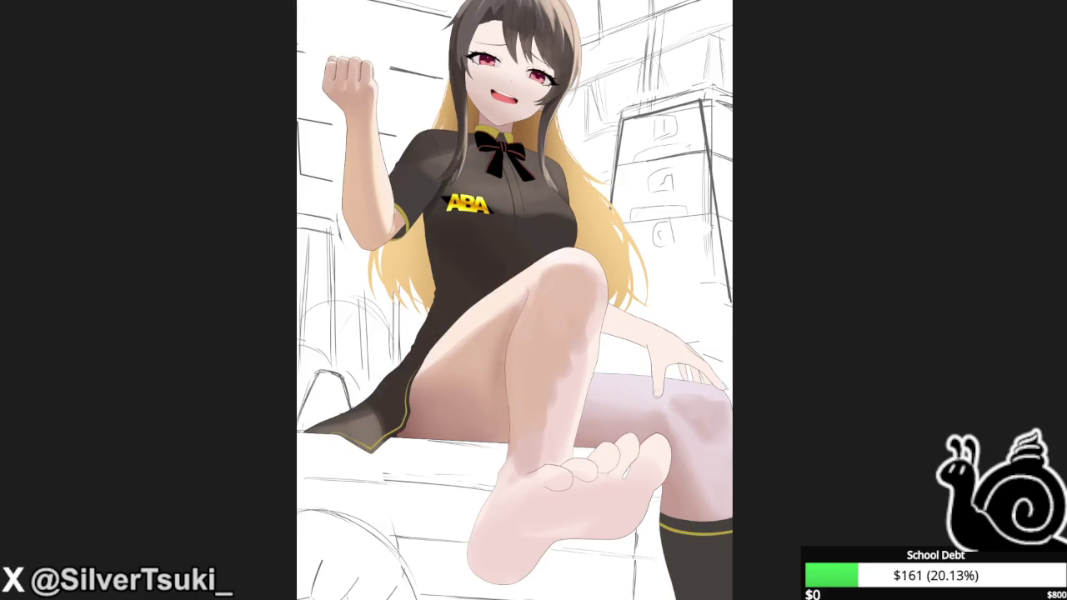
scroll(571, 358, "up", 2)
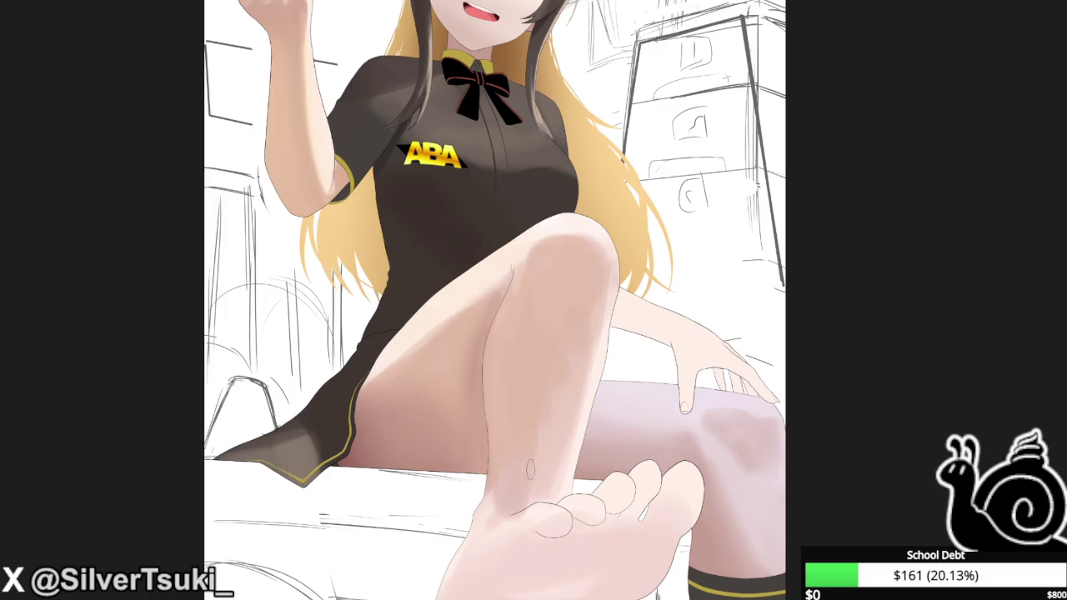
key("m")
Shade the toes of the front foot.
scroll(567, 348, "down", 2)
scroll(567, 349, "down", 1)
key("6")
key("6")
key("6")
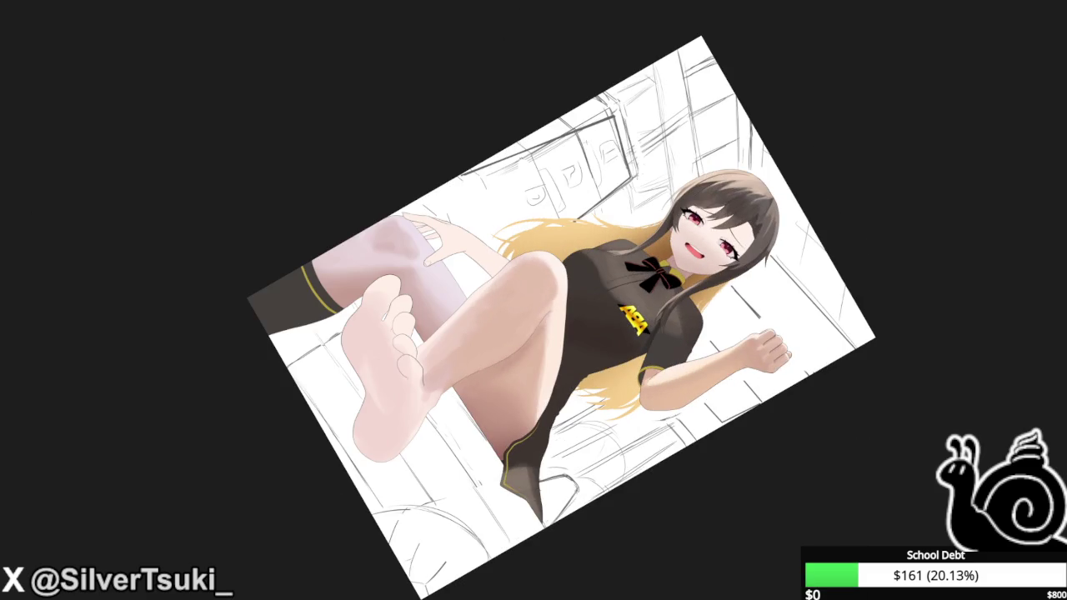
scroll(385, 328, "up", 2)
left_click_drag(404, 337, 418, 429)
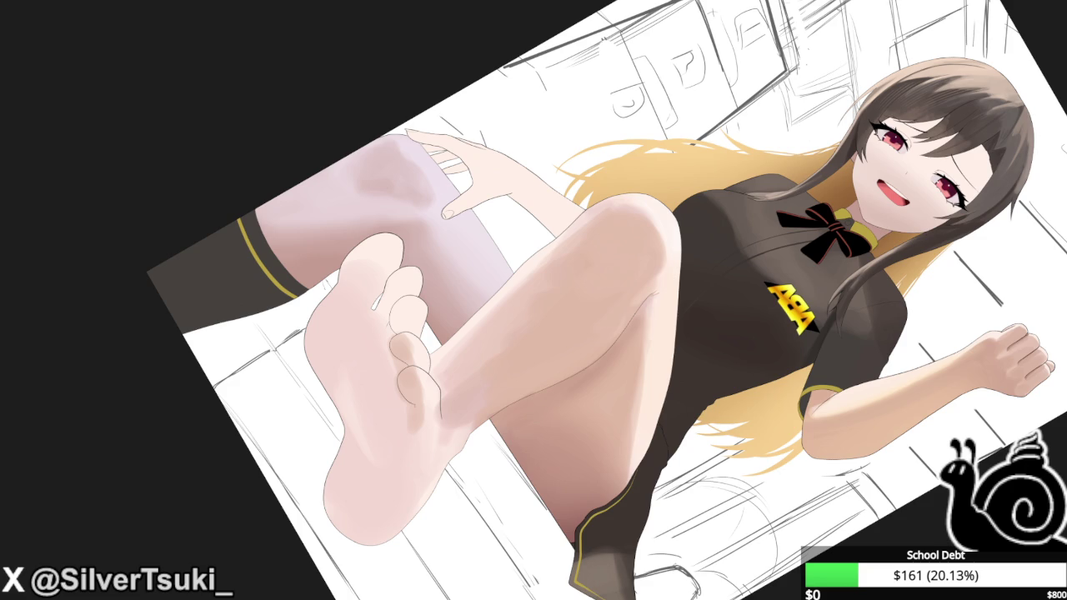
Turn the collar bow from black to yellow.
scroll(325, 509, "down", 3)
key("5")
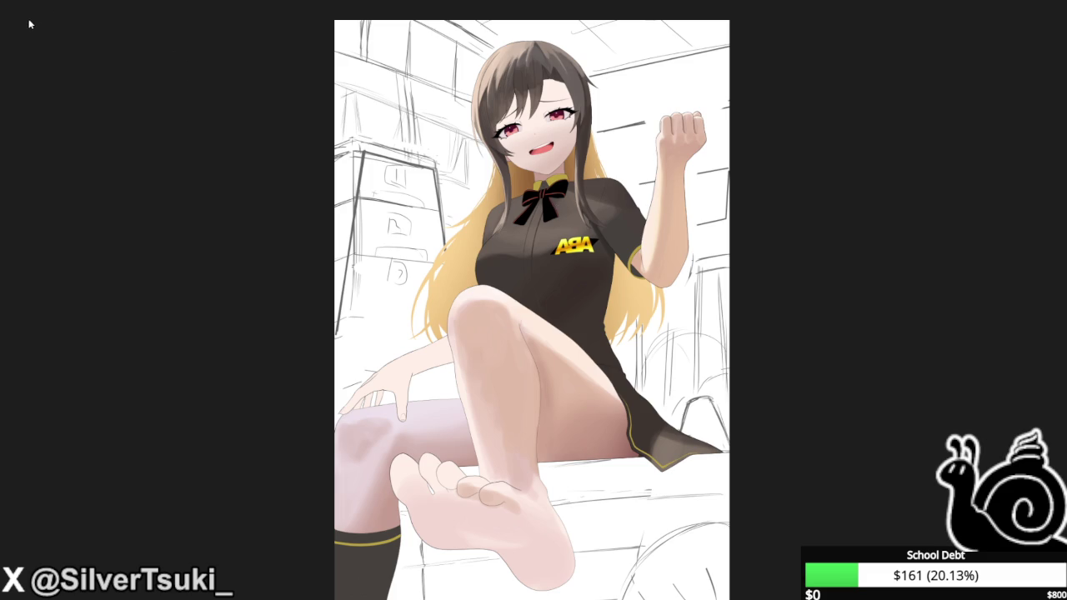
key("ctrl+z")
scroll(567, 225, "up", 3)
scroll(570, 185, "up", 2)
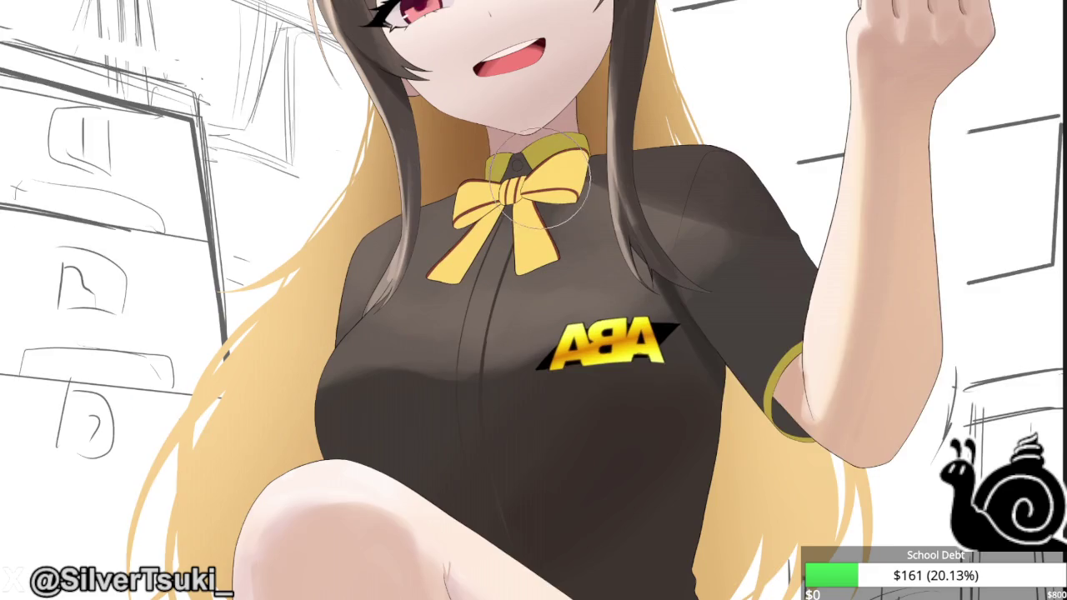
scroll(570, 185, "up", 1)
key("ctrl+0")
key("h")
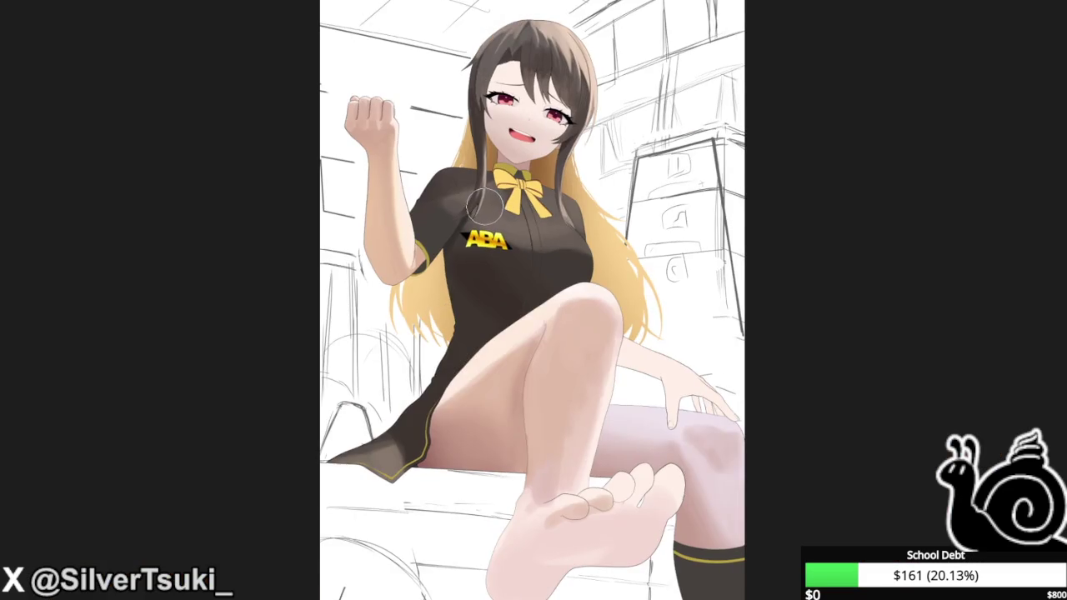
key("h")
scroll(506, 574, "up", 1)
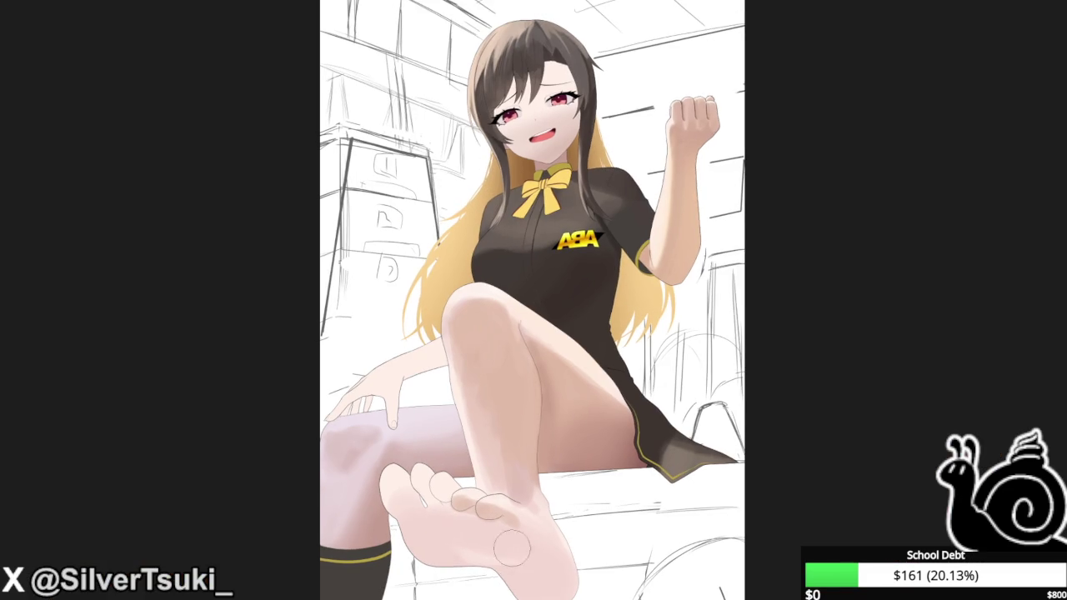
scroll(594, 591, "up", 1)
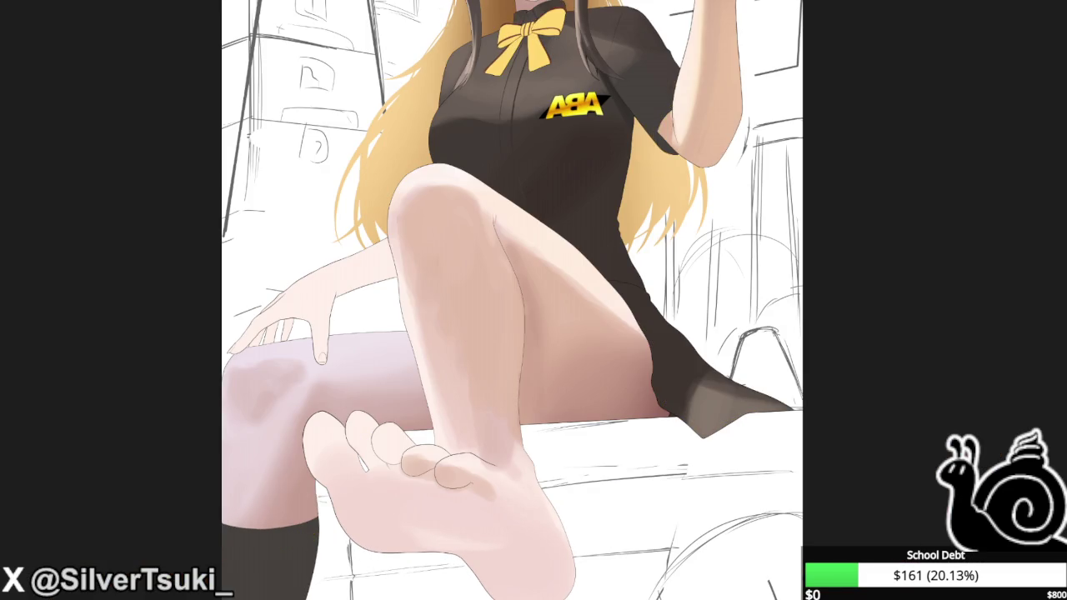
key("ctrl+0")
scroll(527, 280, "up", 1)
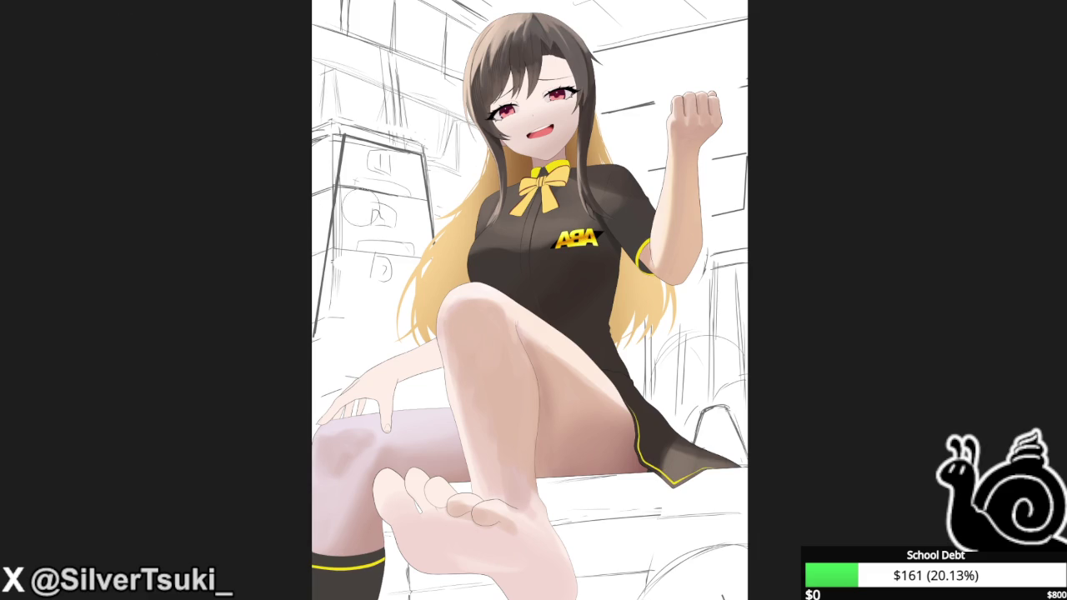
scroll(549, 195, "up", 3)
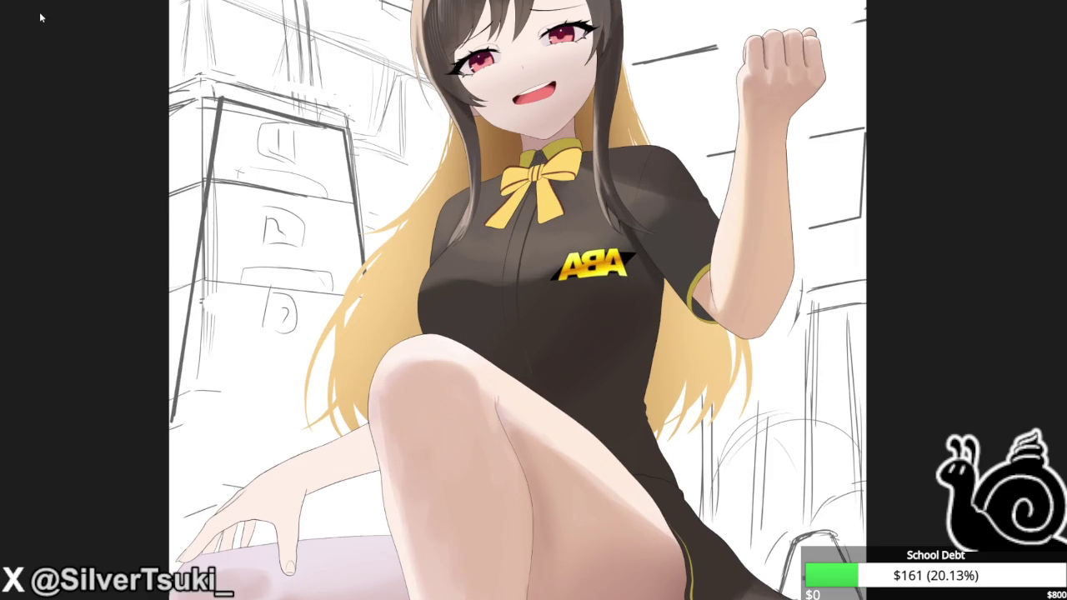
scroll(556, 203, "down", 3)
scroll(302, 136, "down", 1)
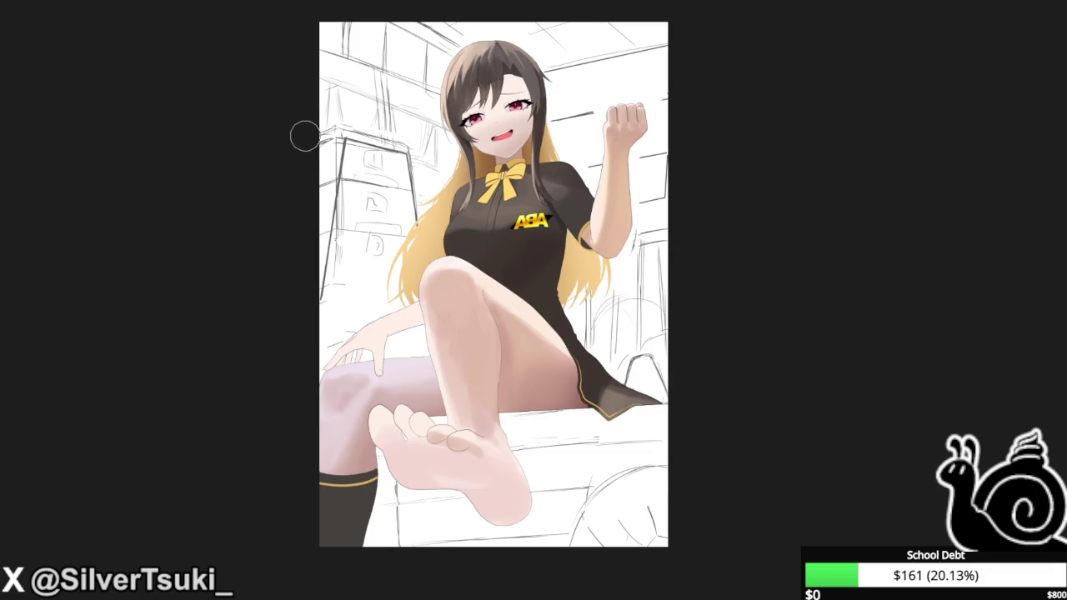
scroll(302, 135, "up", 2)
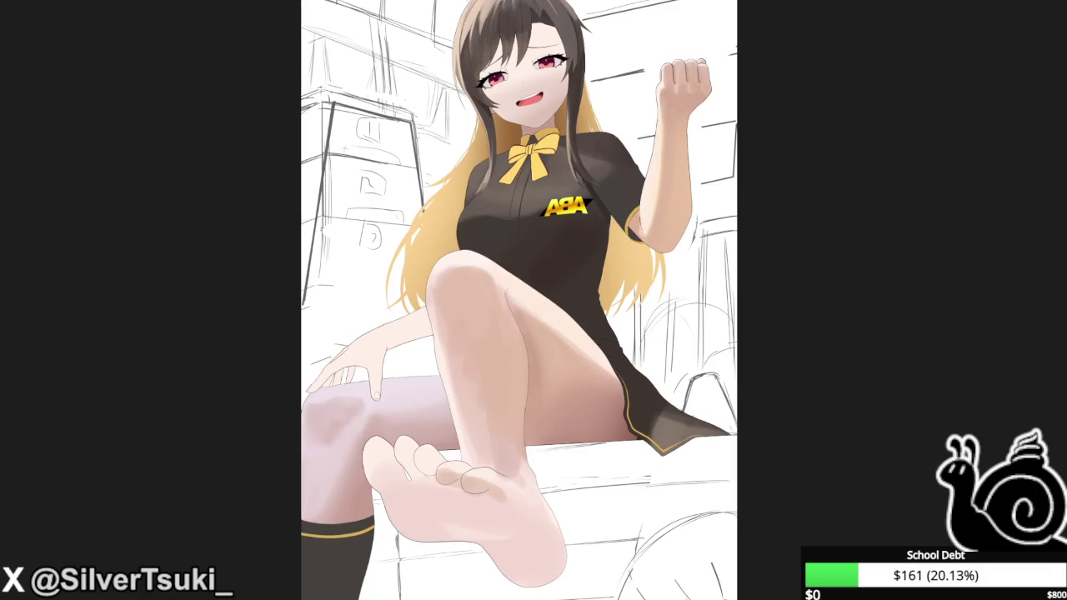
Retouch the wrist outline and shading of the resting hand with a smaller brush.
key("m")
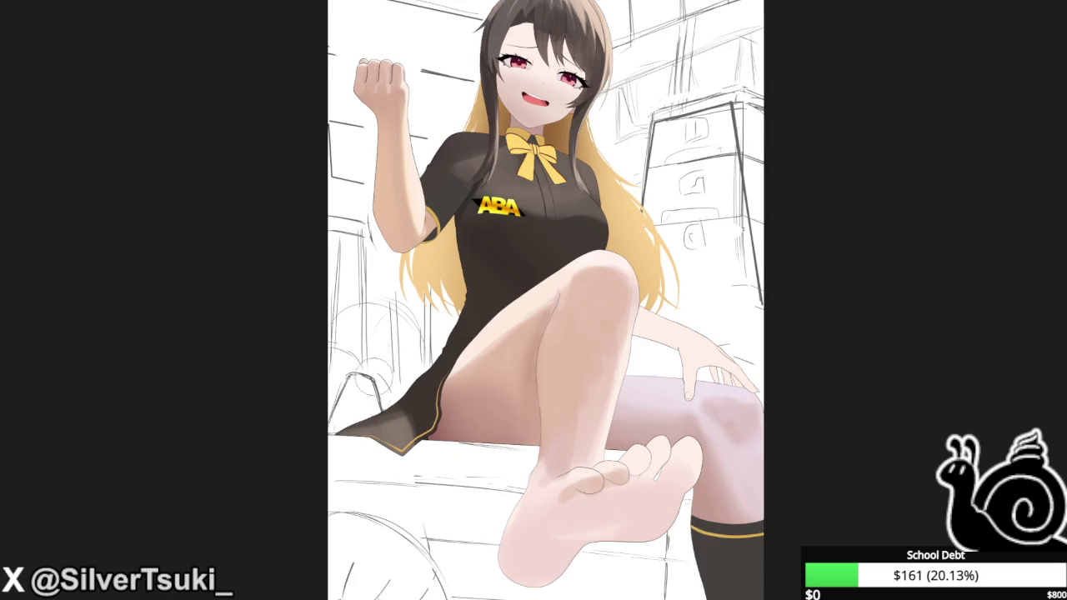
scroll(532, 317, "down", 2)
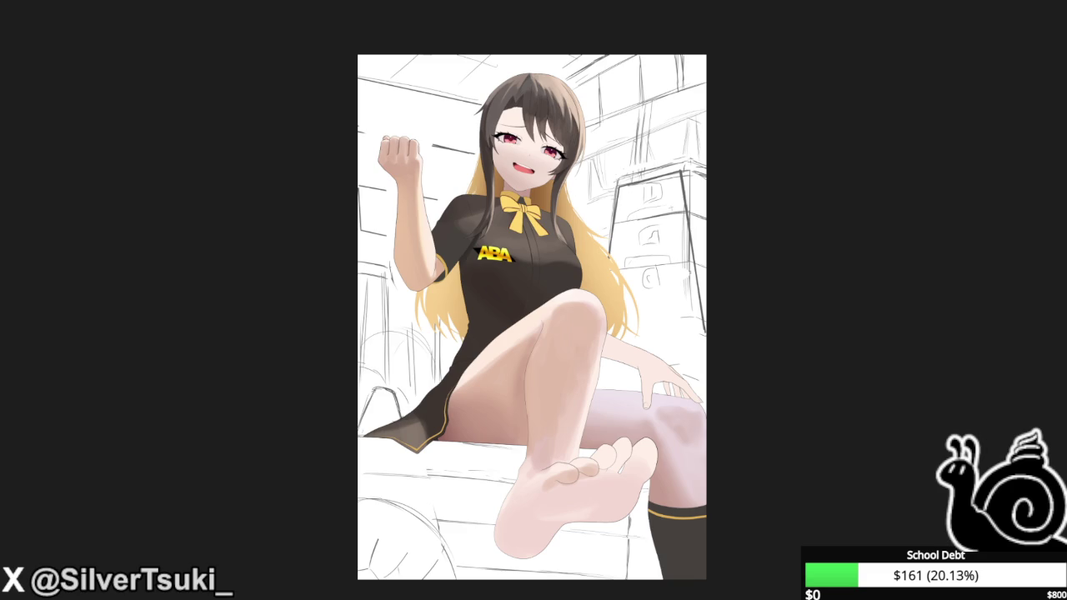
key("m")
scroll(406, 515, "up", 3)
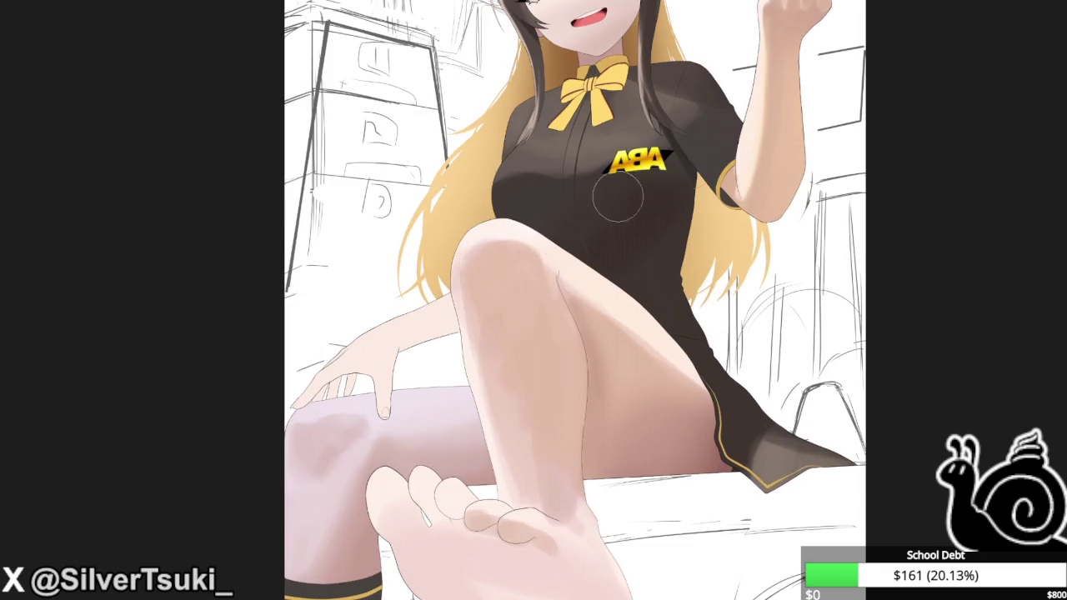
left_click_drag(406, 515, 576, 360)
scroll(576, 360, "up", 2)
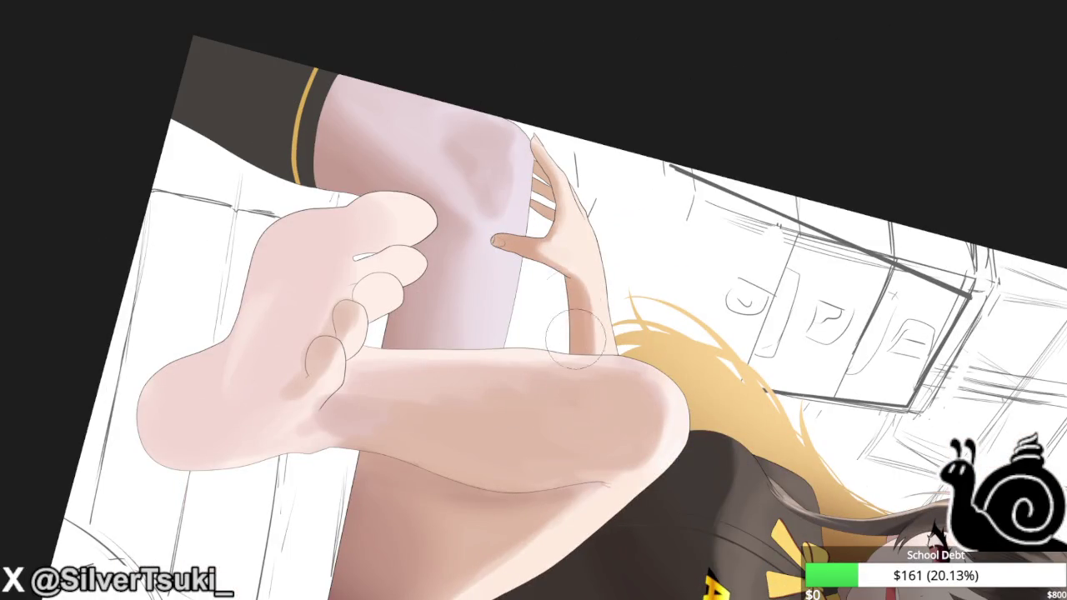
key("bracketleft")
key("bracketleft")
key("bracketleft")
left_click_drag(596, 350, 583, 250)
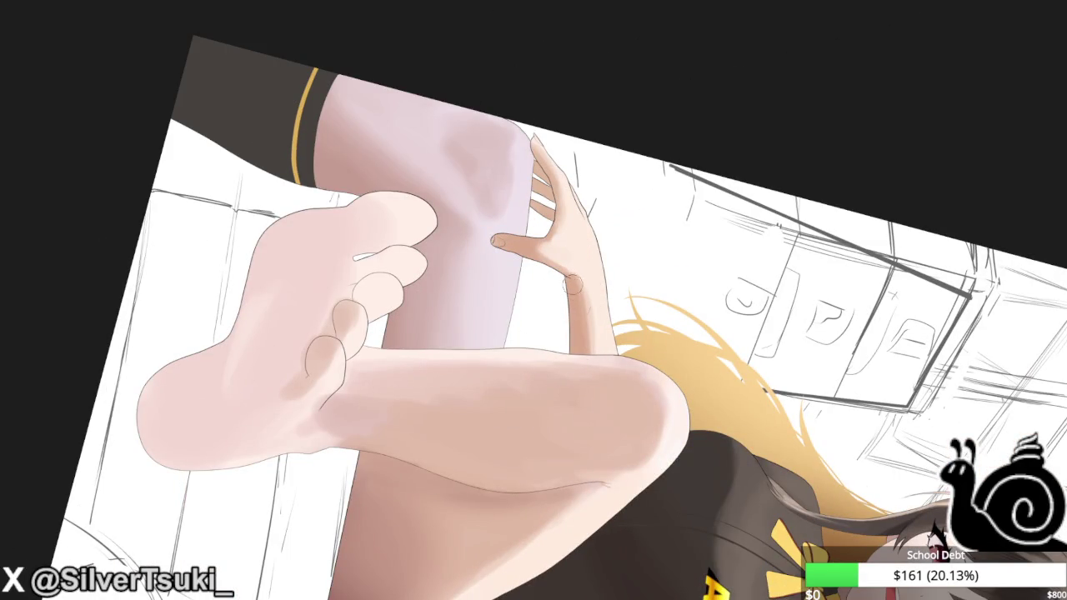
mouse_move(598, 386)
left_mouse_down()
mouse_move(581, 271)
mouse_move(588, 341)
left_mouse_up()
Refine the wrist contour and add shading along the index finger.
scroll(580, 269, "up", 1)
left_click_drag(583, 298, 593, 379)
mouse_move(566, 274)
left_mouse_down()
mouse_move(564, 298)
mouse_move(569, 290)
left_mouse_up()
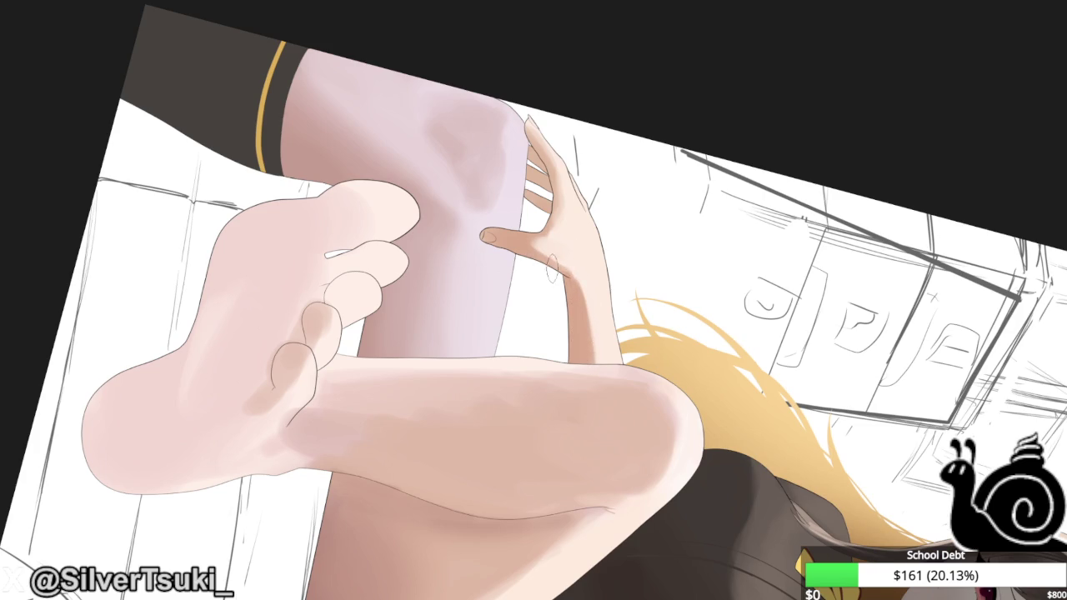
scroll(563, 218, "up", 2)
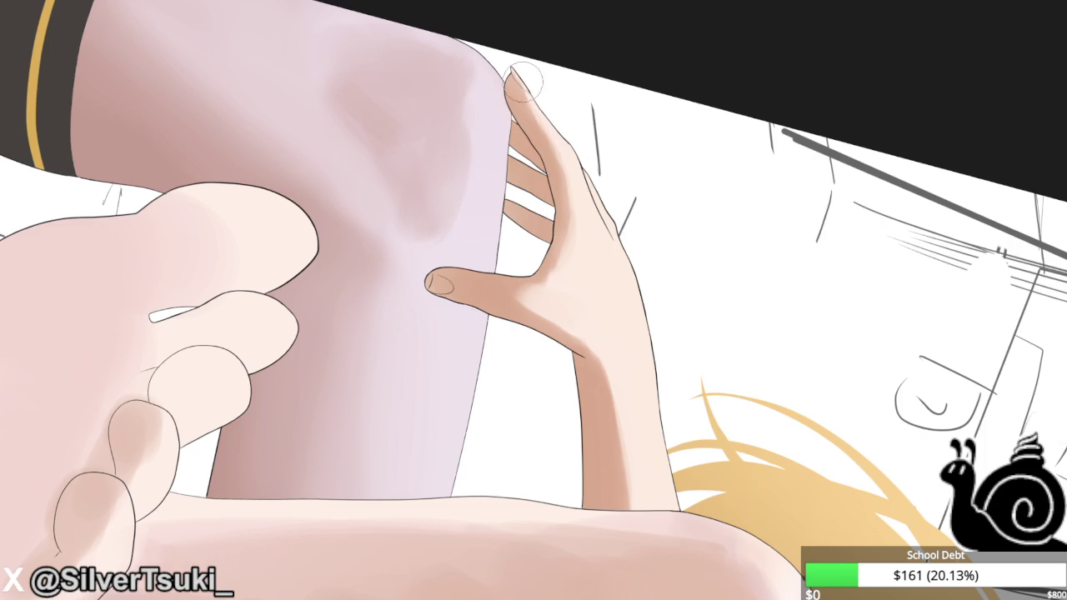
left_click_drag(558, 163, 504, 104)
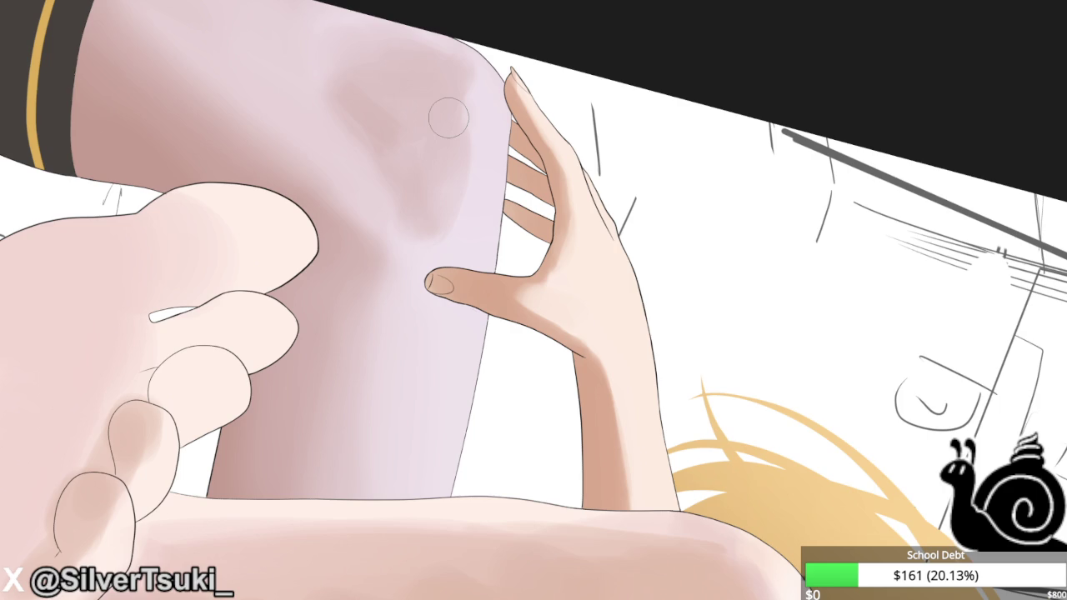
Rotate the canvas view toward the wrist of the hand on the knee.
left_click_drag(449, 117, 598, 301)
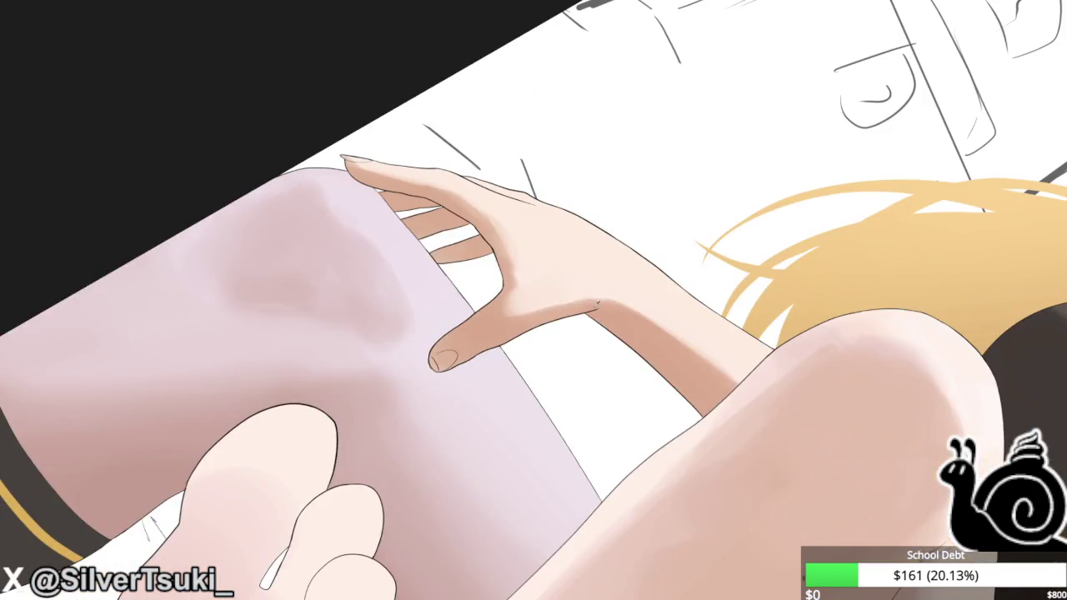
Dab a soft pink blush onto the knuckle of the hand resting on the knee.
key("ctrl+0")
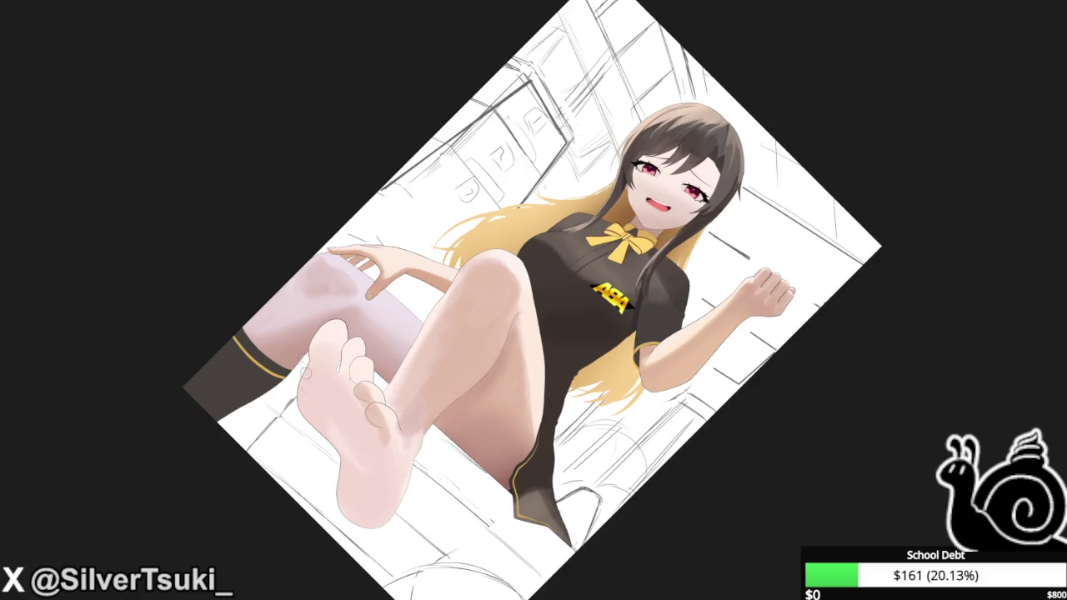
key("6")
key("6")
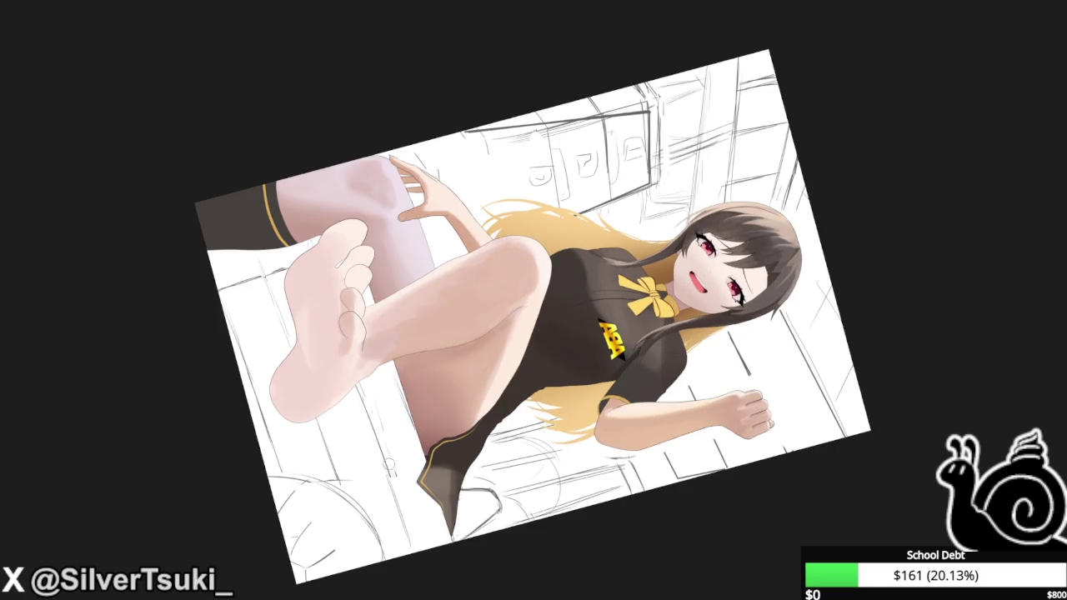
scroll(461, 177, "up", 3)
scroll(401, 243, "up", 3)
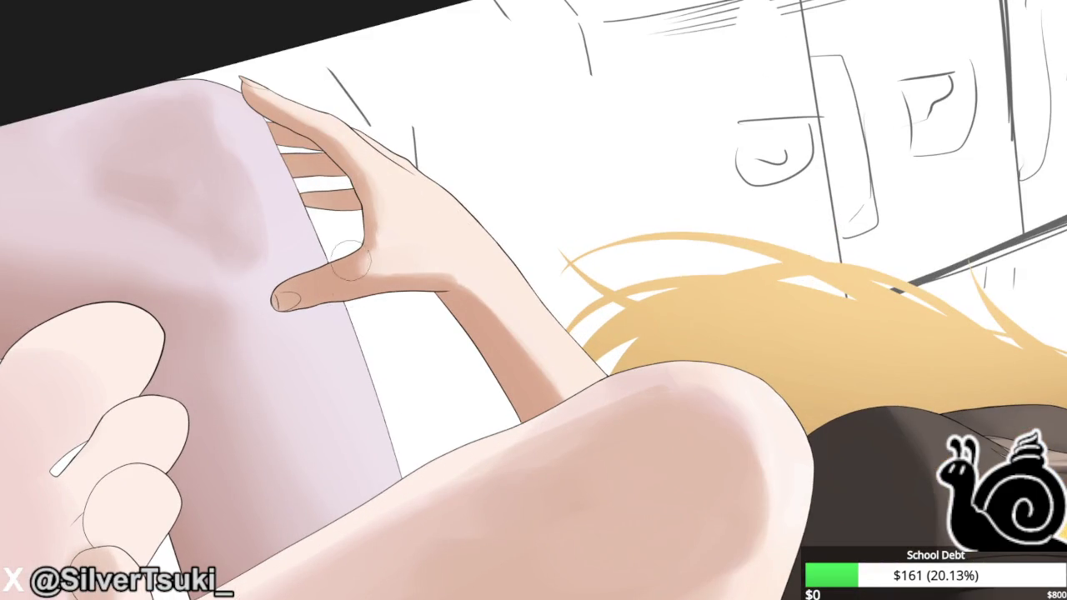
left_click_drag(410, 190, 418, 194)
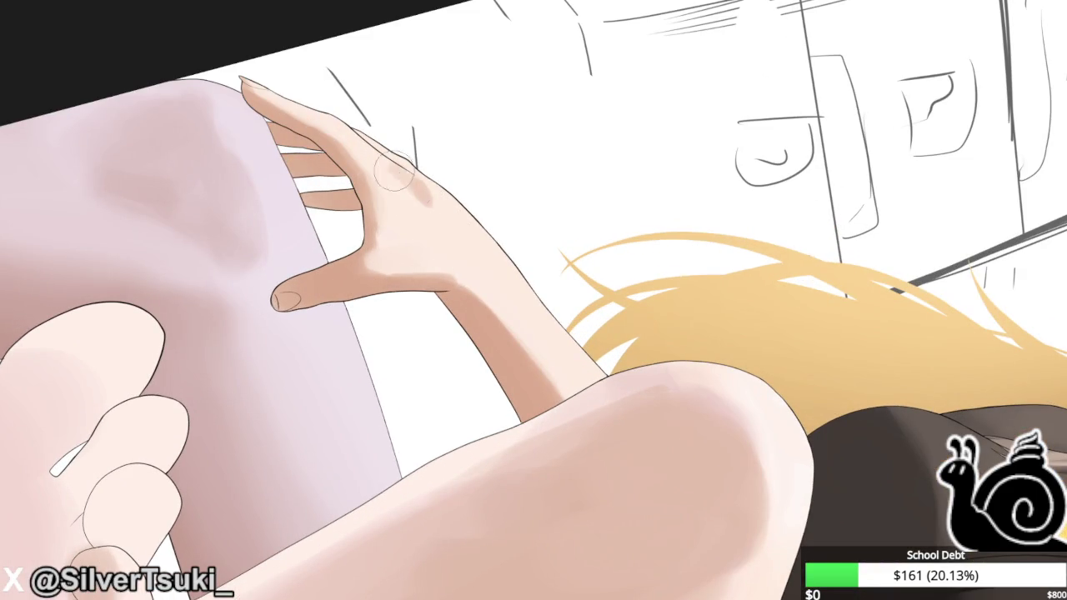
scroll(75, 49, "down", 1)
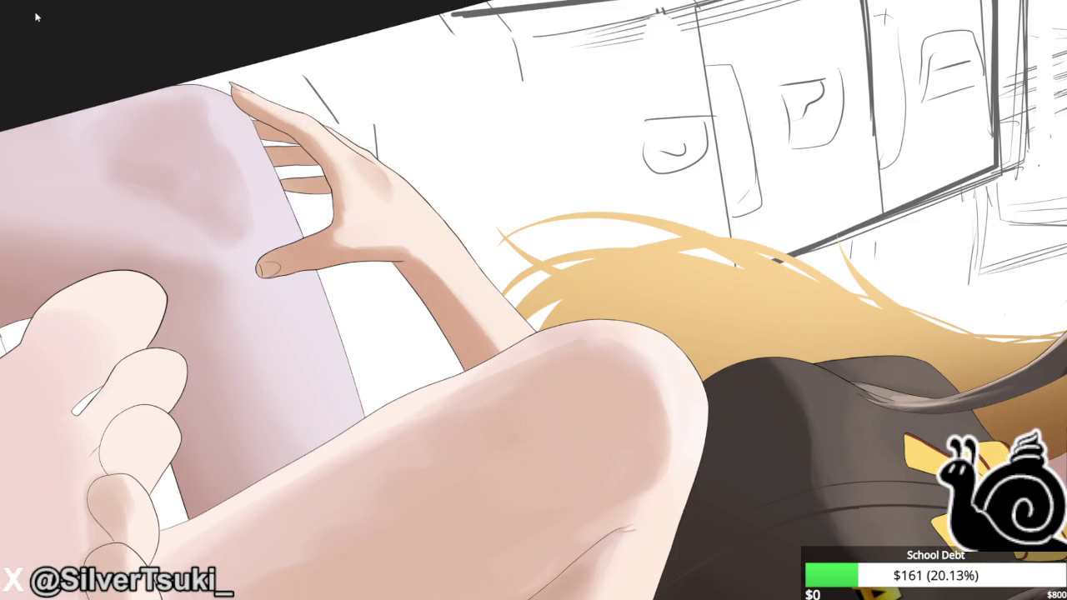
key("ctrl+0")
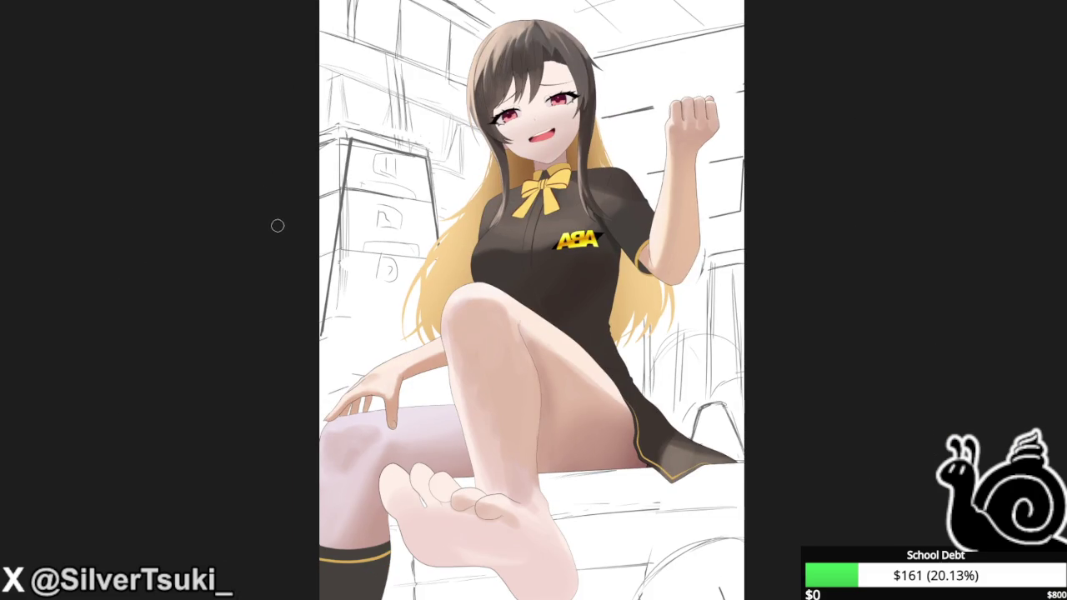
Touch up the yellow bow's knot and ribbon in mirrored view, then review the whole figure.
key("m")
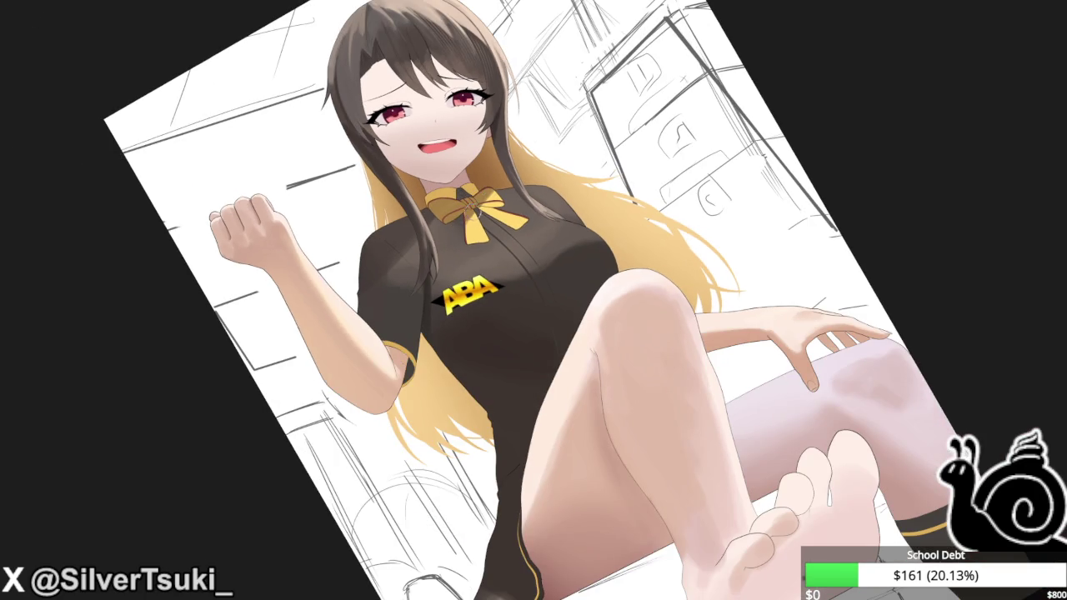
mouse_move(474, 233)
left_mouse_down()
mouse_move(472, 222)
mouse_move(503, 200)
left_mouse_up()
key("ctrl+0")
key("ctrl+plus")
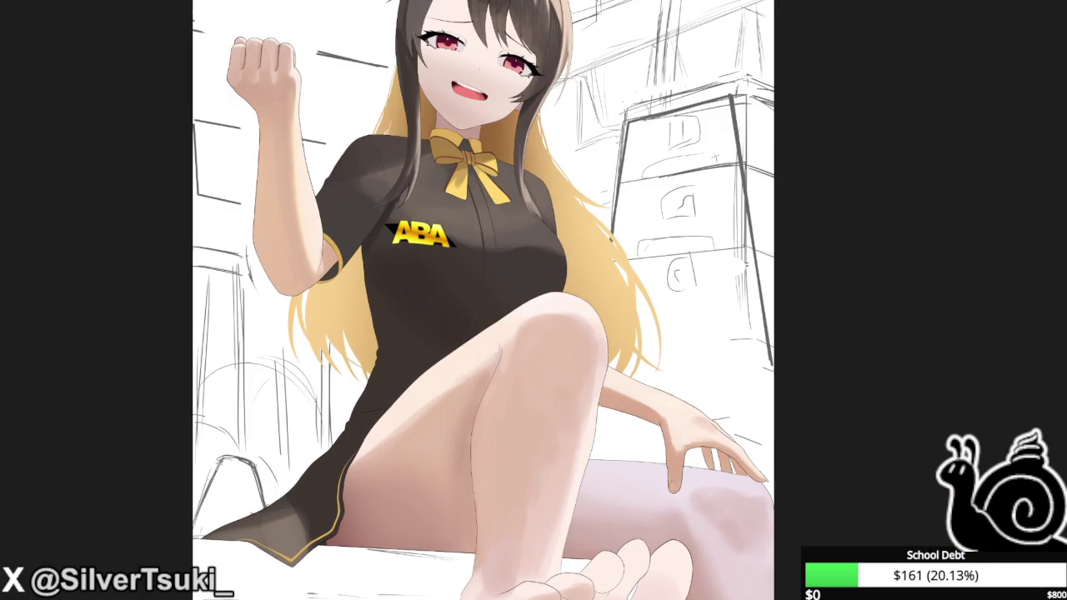
key("ctrl+minus")
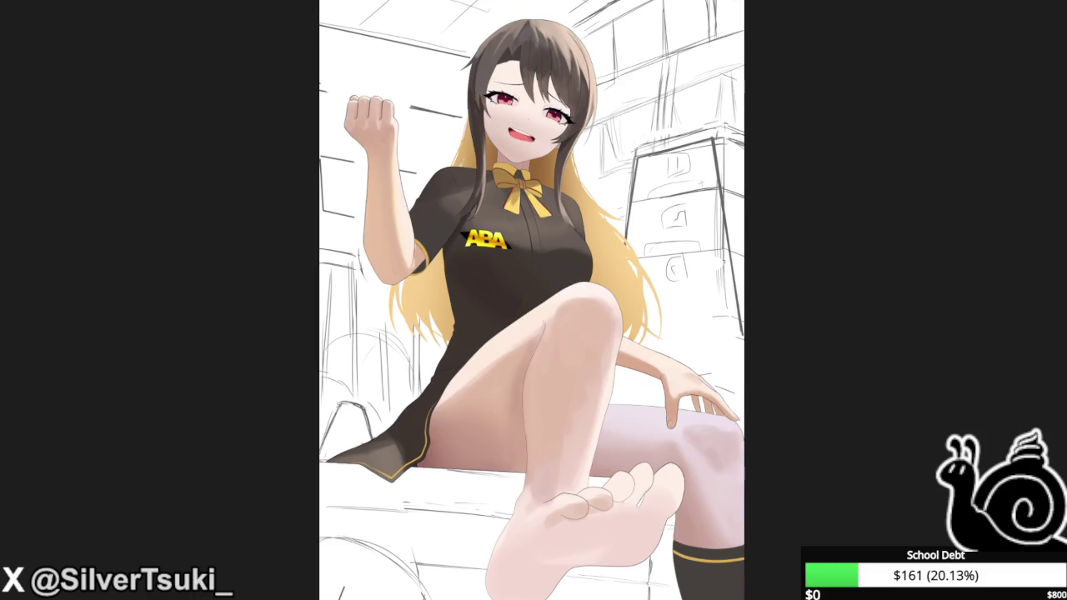
key("ctrl+minus")
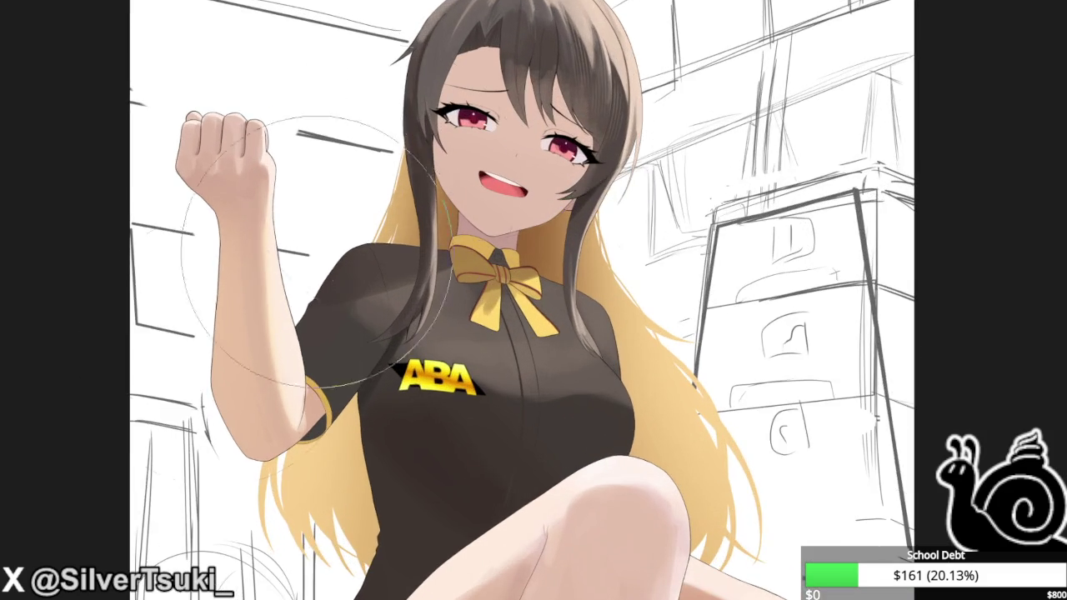
Dab a soft white highlight on the girl's nose.
scroll(578, 495, "up", 3)
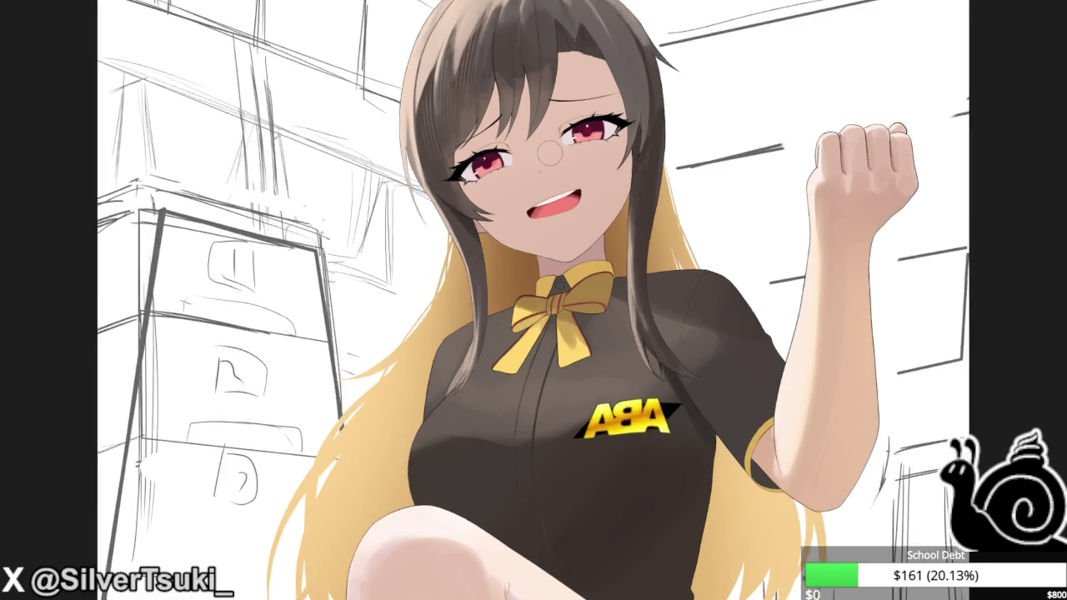
left_click_drag(544, 155, 533, 165)
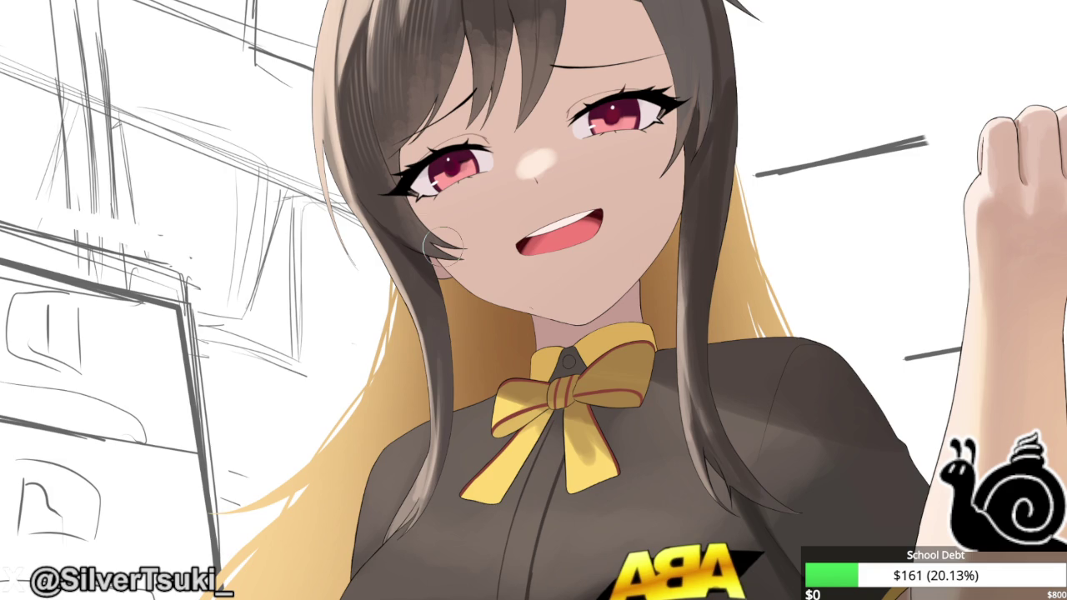
Recolour the stray black pixels at the collar corner brown at pixel-level zoom.
scroll(643, 262, "up", 5)
scroll(583, 250, "up", 5)
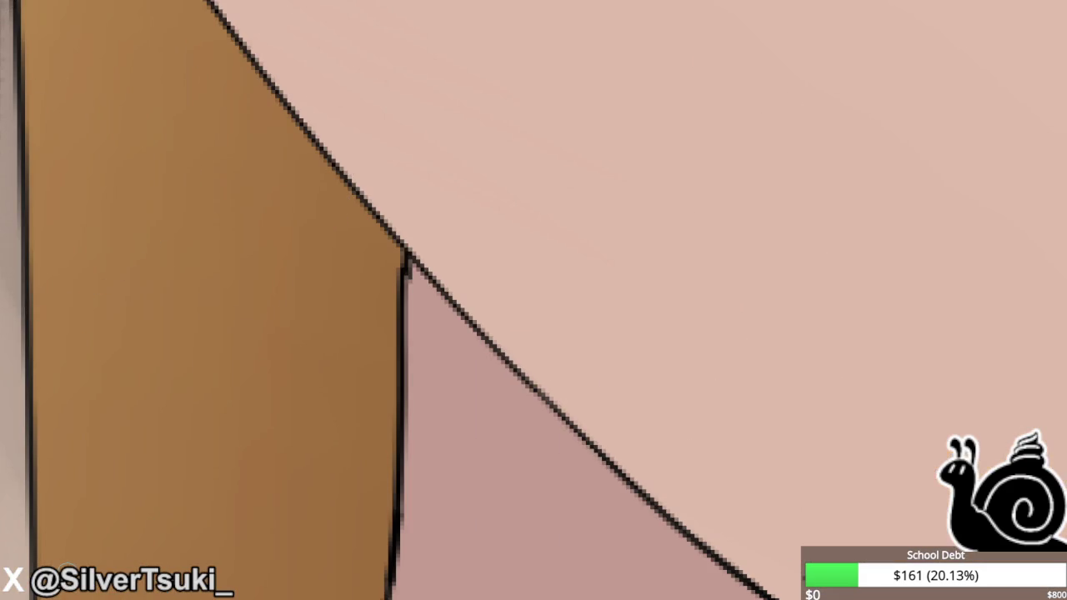
scroll(367, 292, "up", 3)
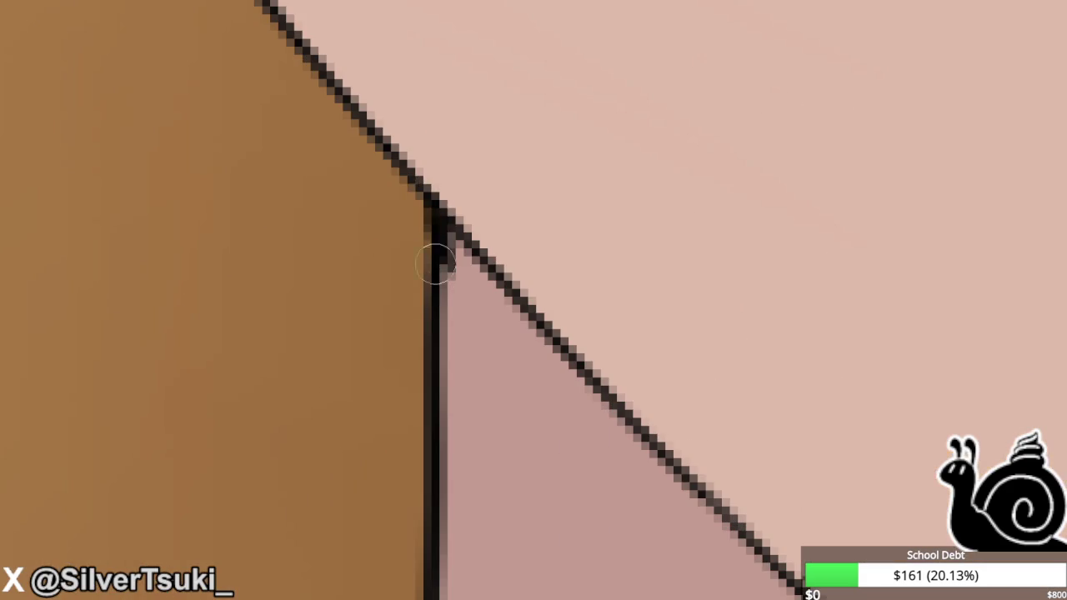
left_click(442, 236)
scroll(437, 242, "down", 2)
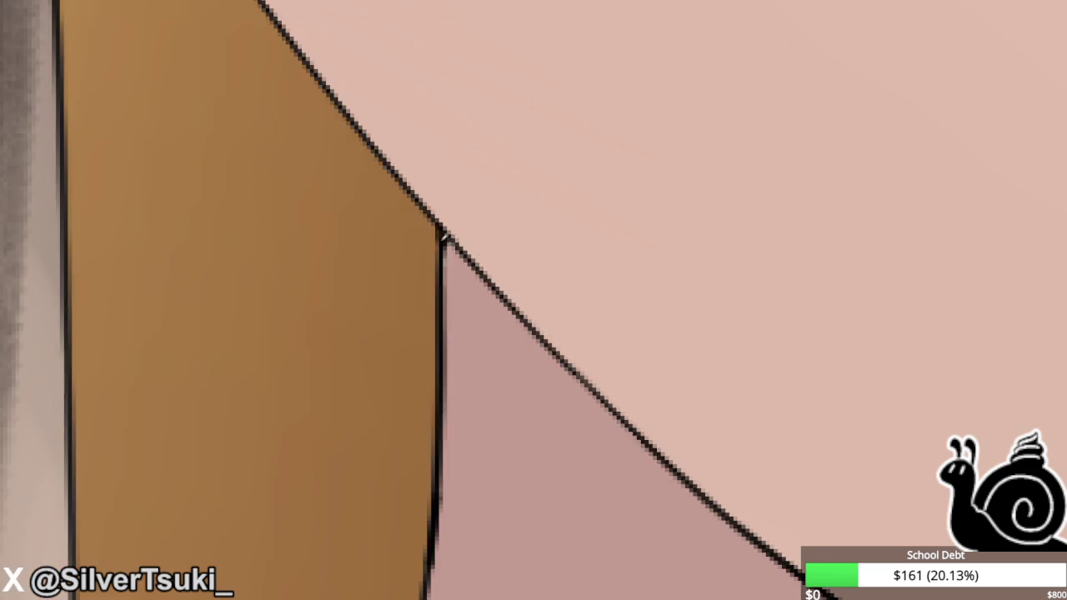
scroll(437, 242, "down", 3)
scroll(441, 287, "down", 2)
scroll(425, 250, "down", 1)
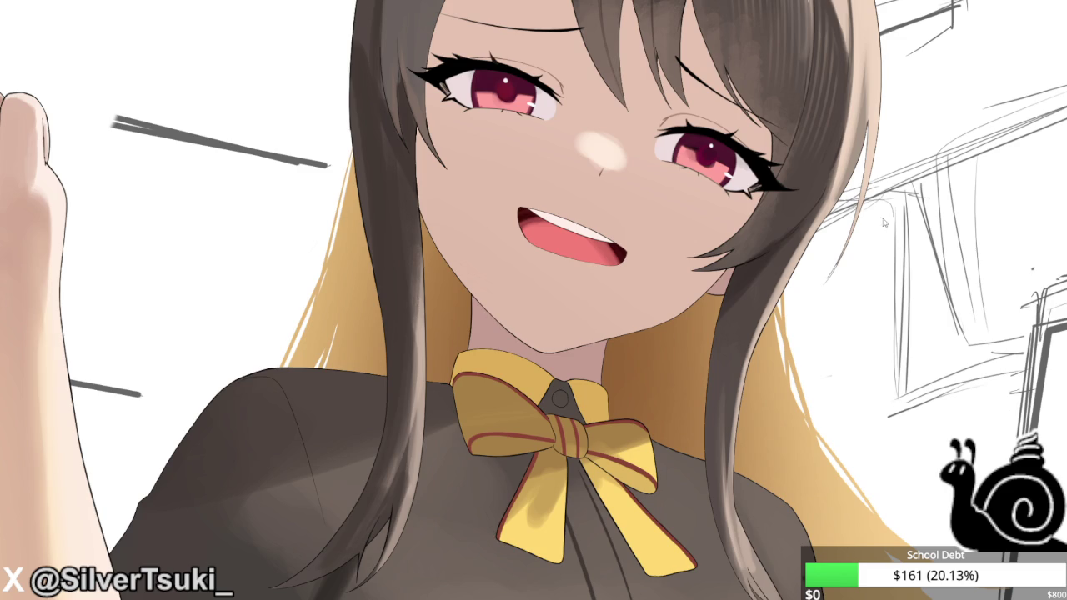
scroll(415, 231, "down", 2)
scroll(415, 232, "down", 1)
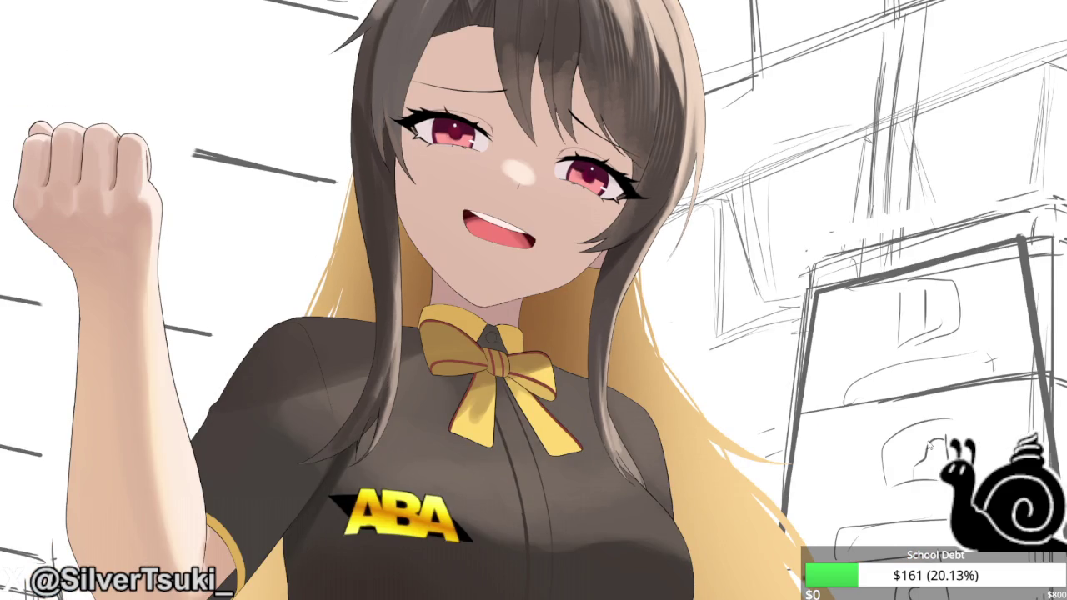
scroll(526, 266, "up", 1)
scroll(526, 265, "up", 3)
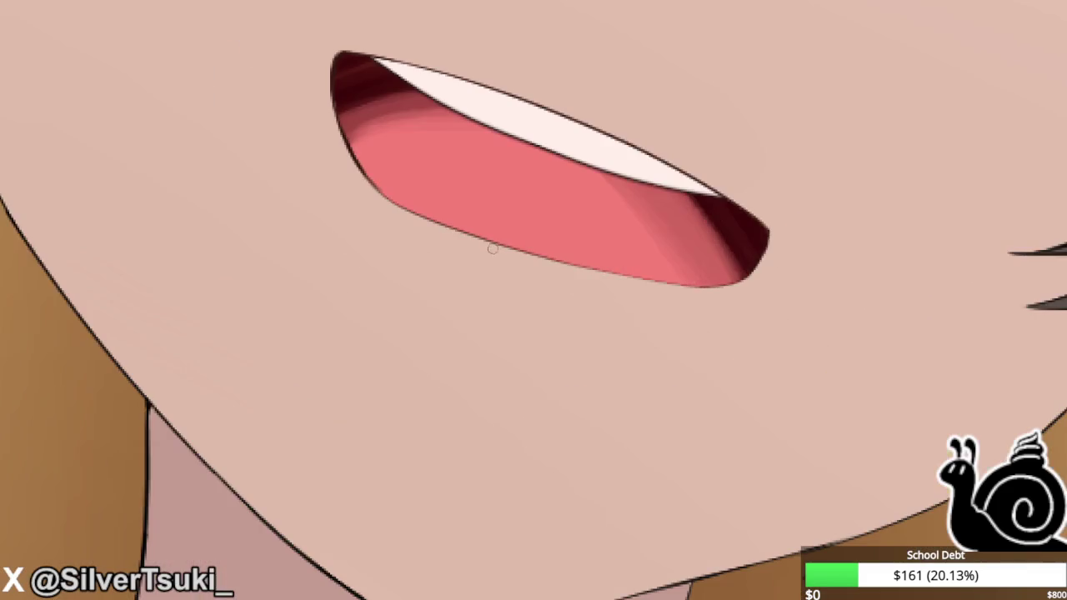
scroll(714, 387, "down", 3)
scroll(714, 387, "down", 1)
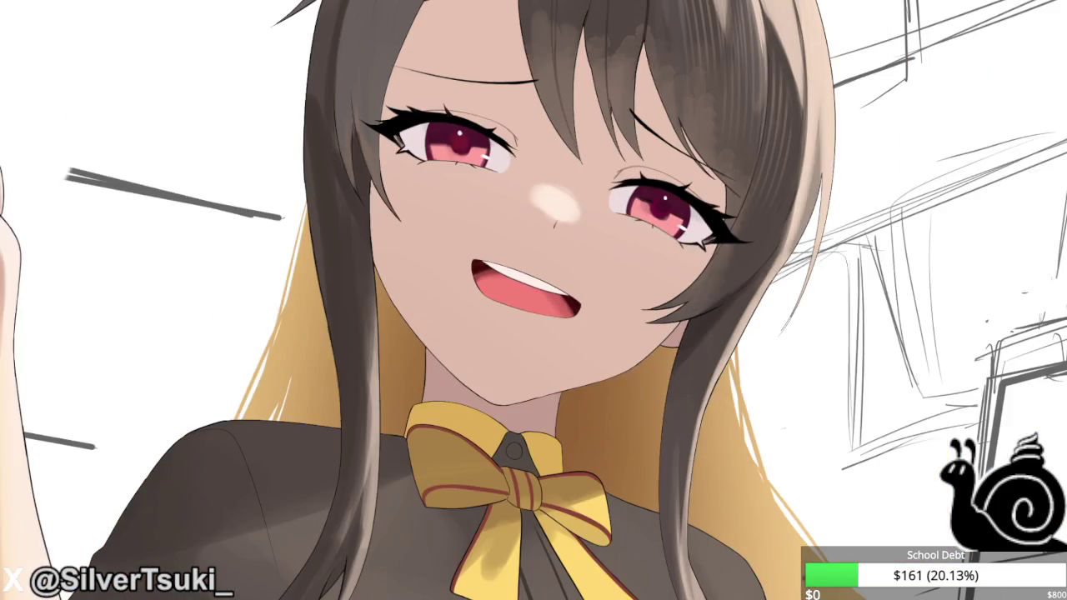
scroll(267, 358, "down", 1)
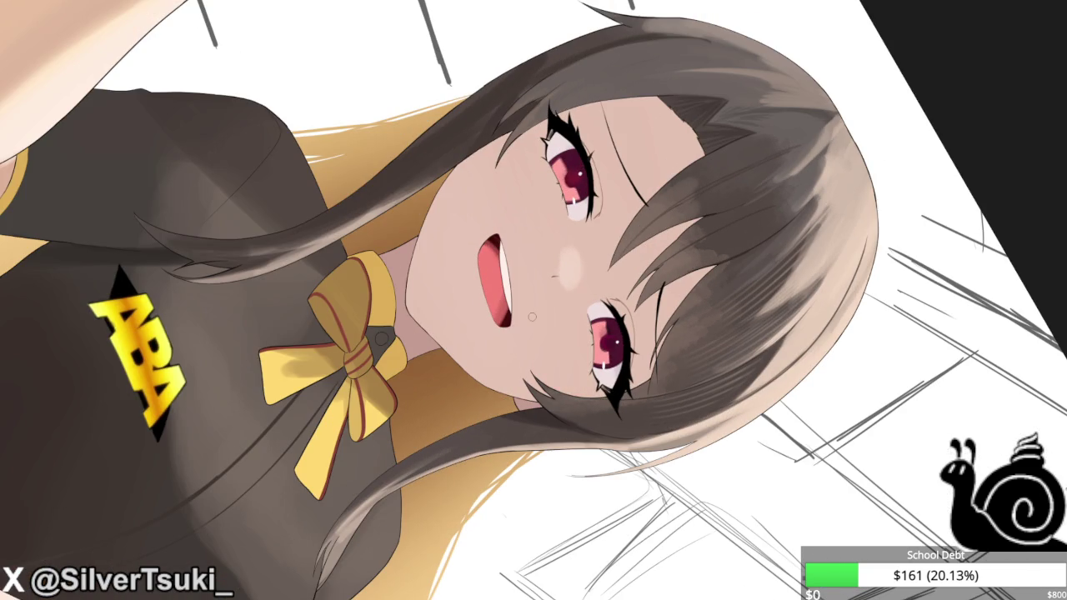
Brush soft pink blush onto both cheeks just beneath the girl's red eyes.
left_click_drag(532, 317, 575, 375)
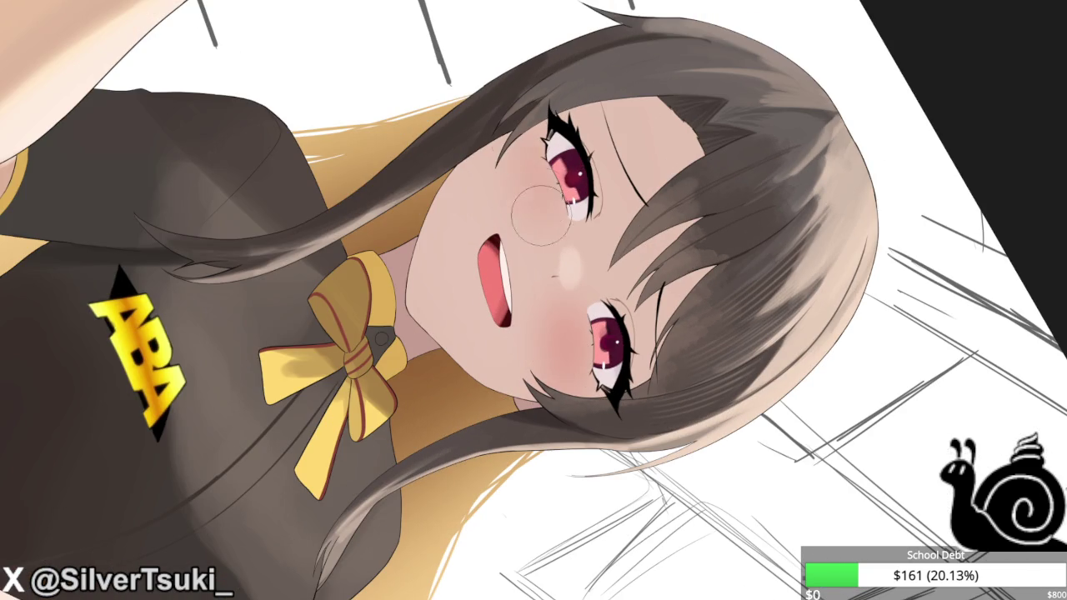
left_click_drag(521, 175, 537, 183)
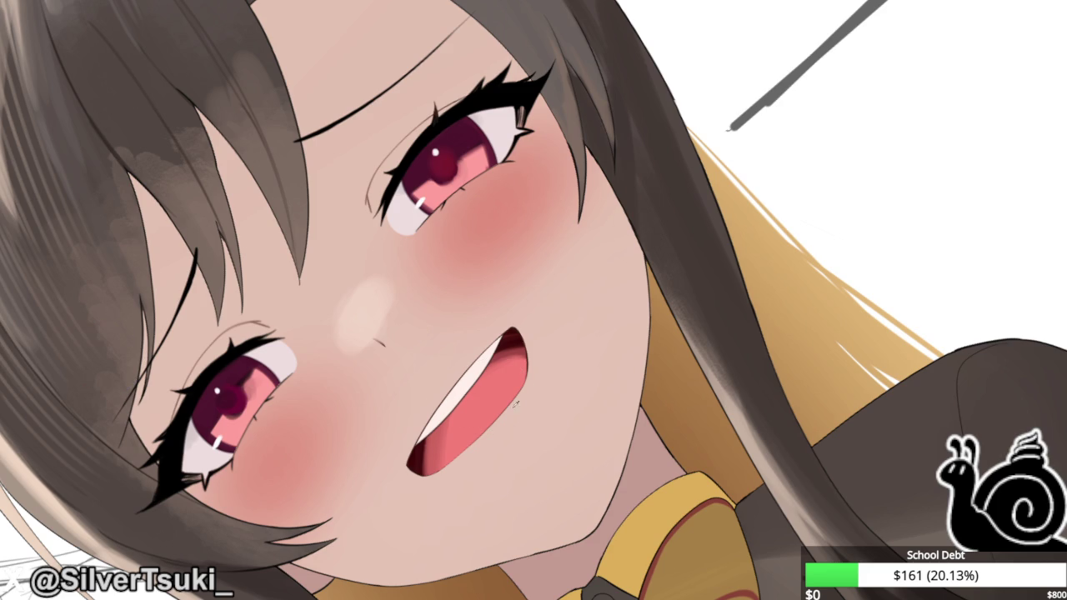
Build up a darker pink shadow along the open mouth's lower-right edge with repeated soft strokes.
scroll(492, 404, "up", 2)
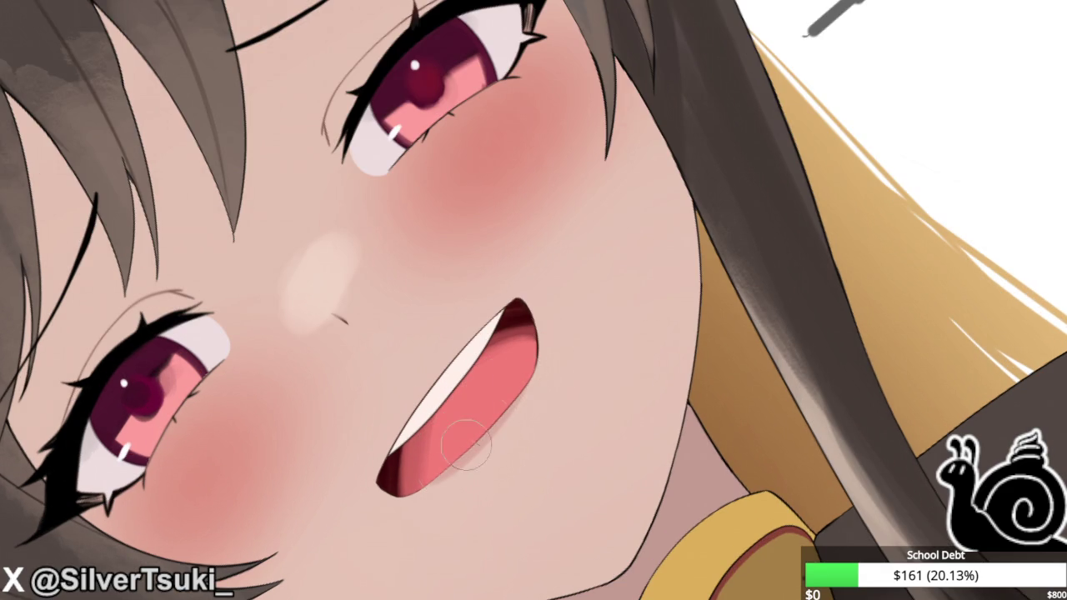
left_click_drag(528, 385, 450, 471)
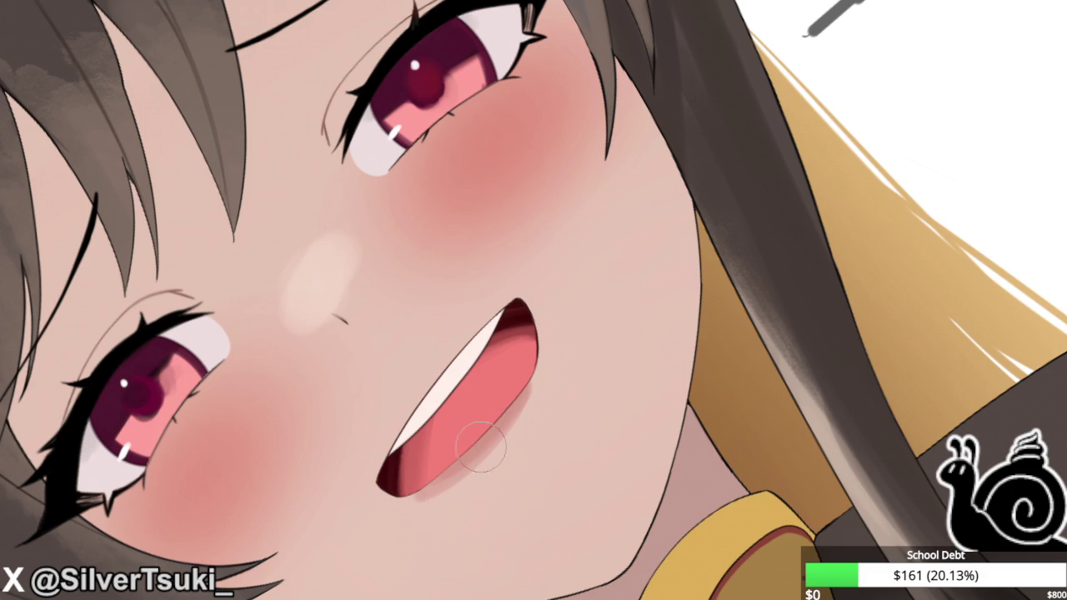
left_click_drag(525, 391, 433, 480)
left_click_drag(525, 392, 429, 483)
left_click_drag(517, 379, 417, 507)
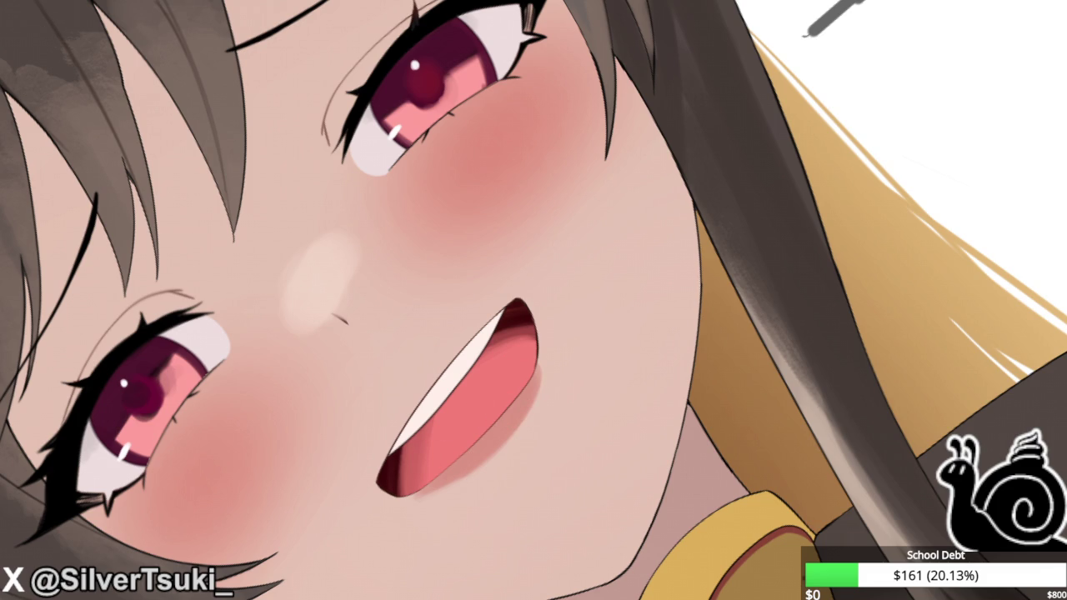
scroll(480, 473, "up", 3)
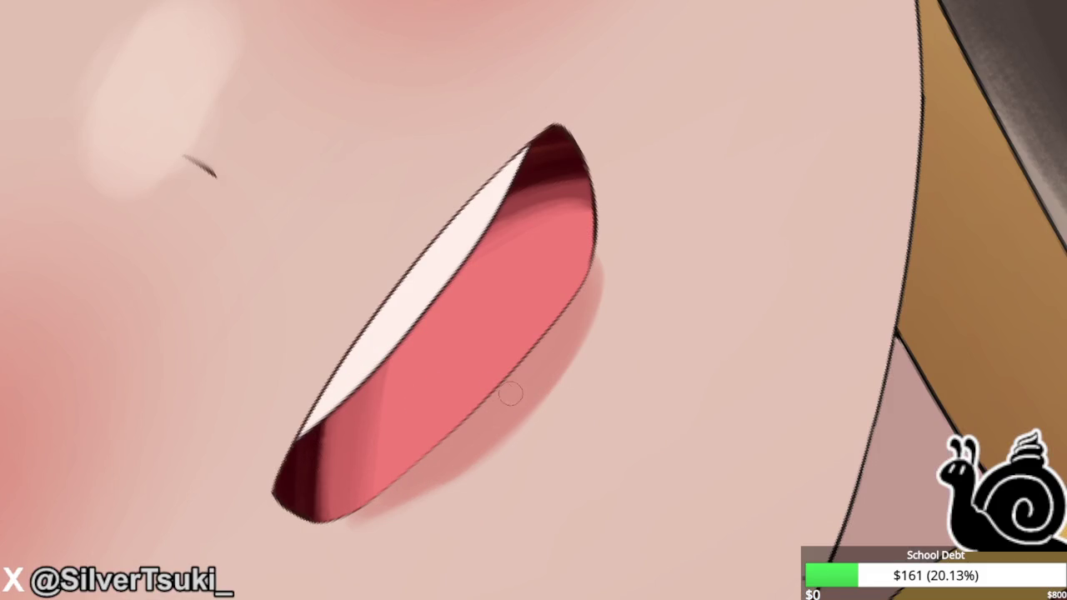
Paint bright white glossy streaks along the lower-lip edge of the open mouth.
left_click_drag(512, 398, 413, 480)
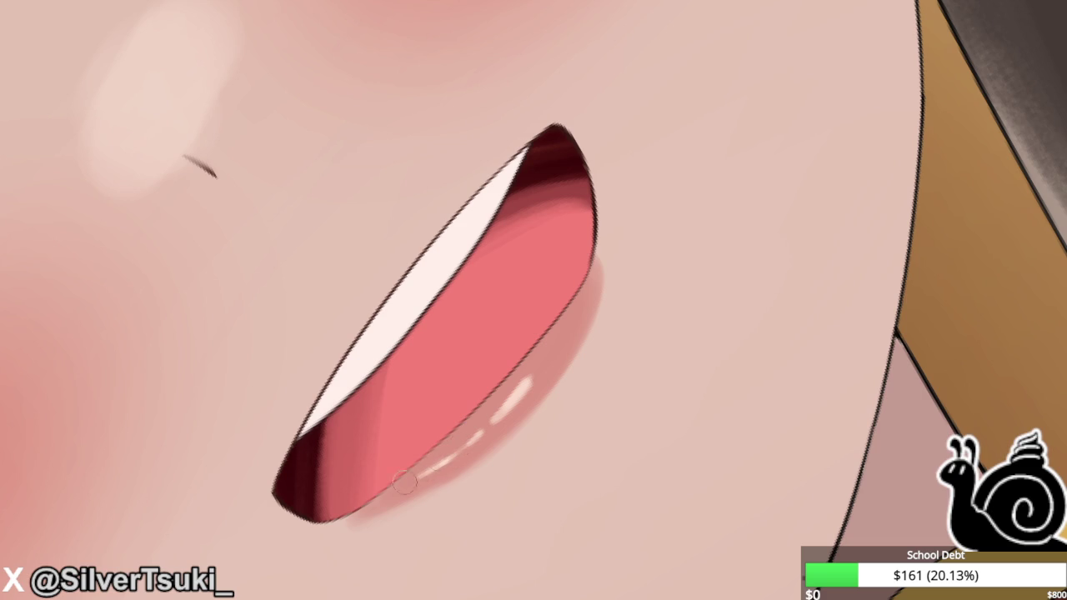
left_click_drag(533, 382, 485, 423)
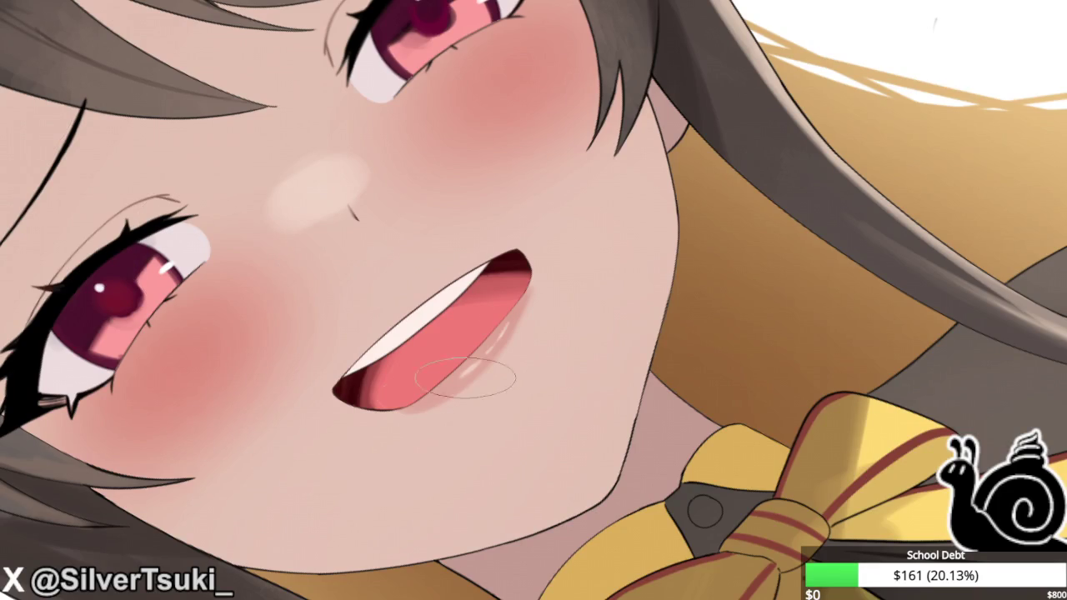
scroll(465, 377, "up", 3)
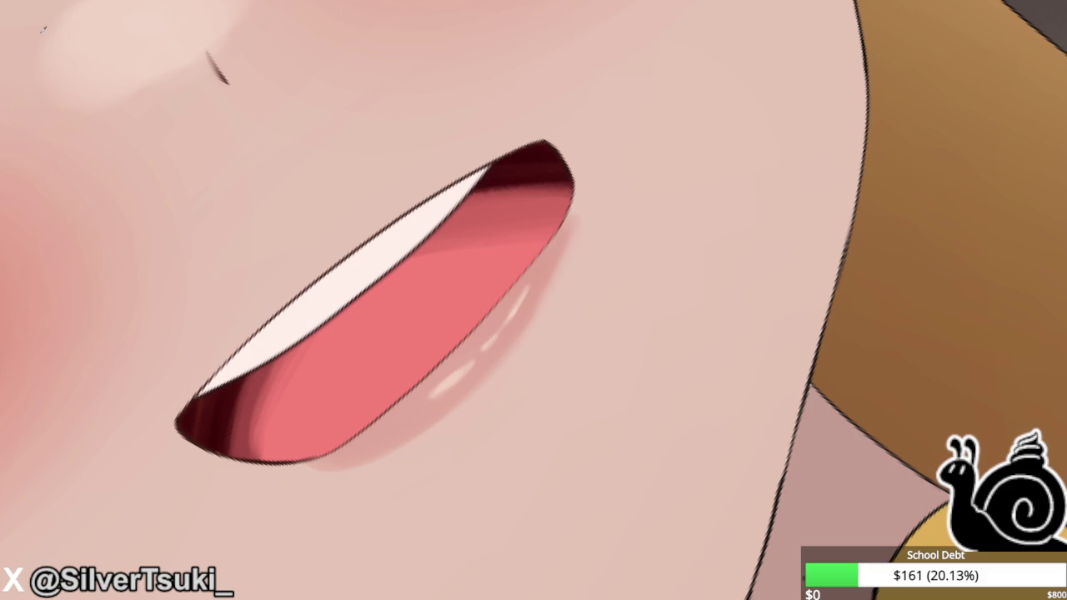
left_click_drag(442, 393, 469, 370)
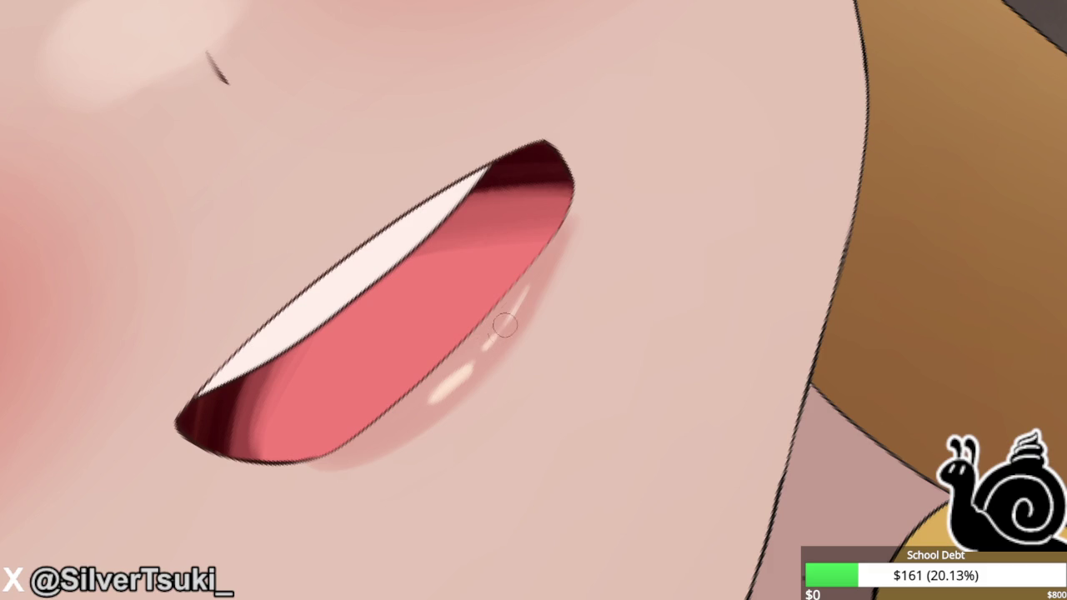
left_click_drag(505, 325, 540, 270)
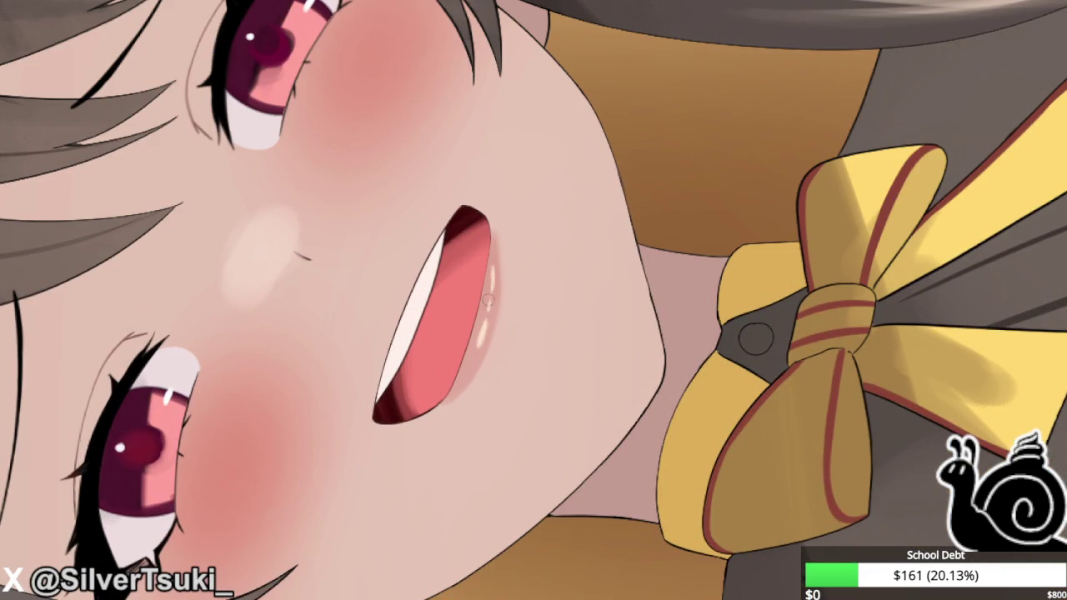
scroll(496, 270, "up", 2)
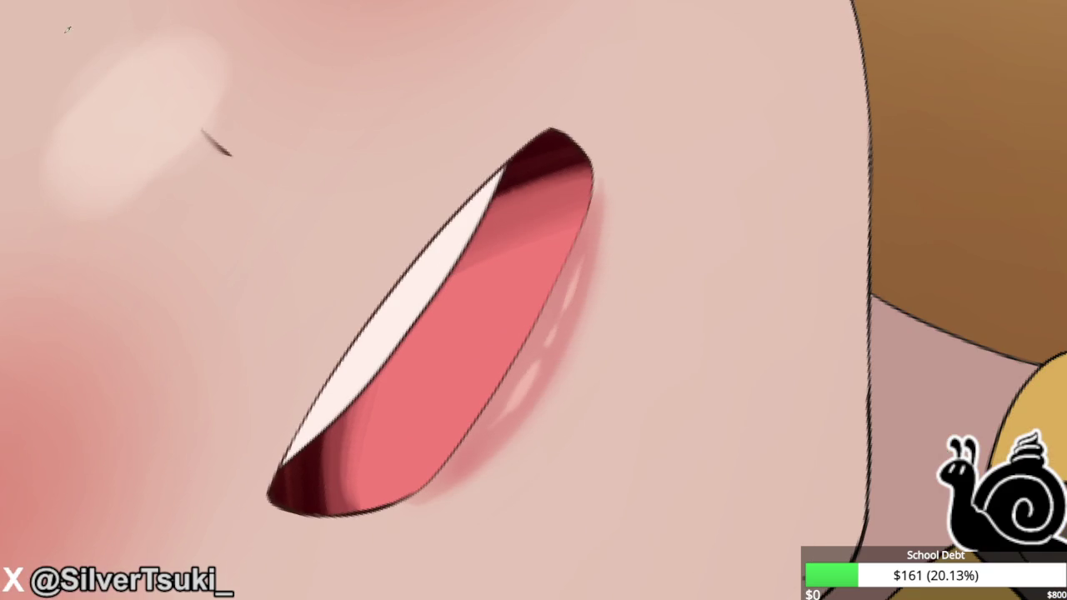
scroll(526, 388, "up", 3)
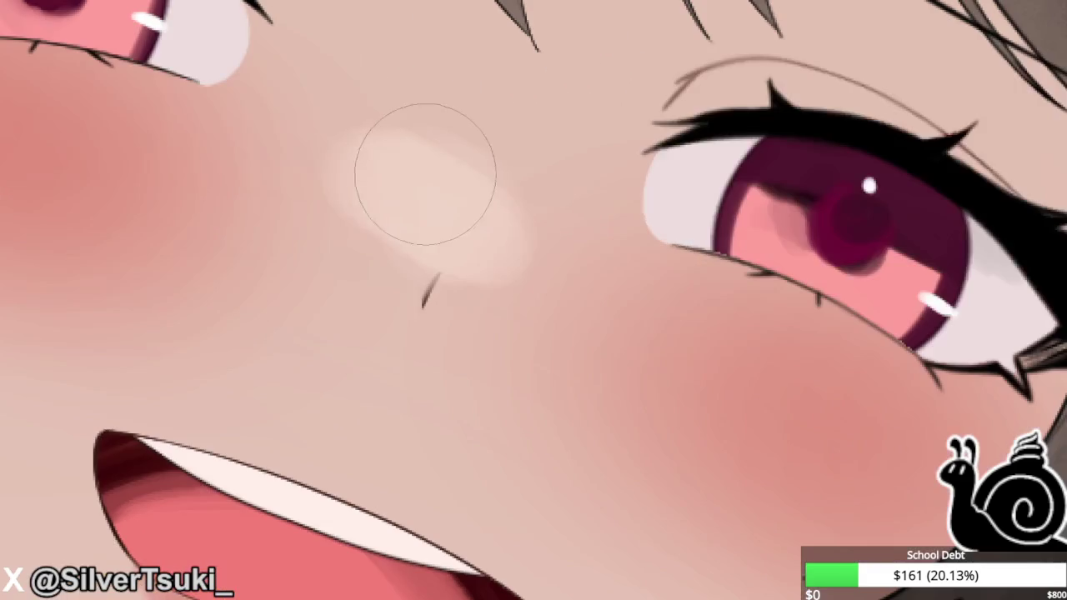
Paint a white nose highlight and carve a slim dark crescent into it.
mouse_move(428, 162)
left_mouse_down()
mouse_move(452, 248)
mouse_move(432, 194)
left_mouse_up()
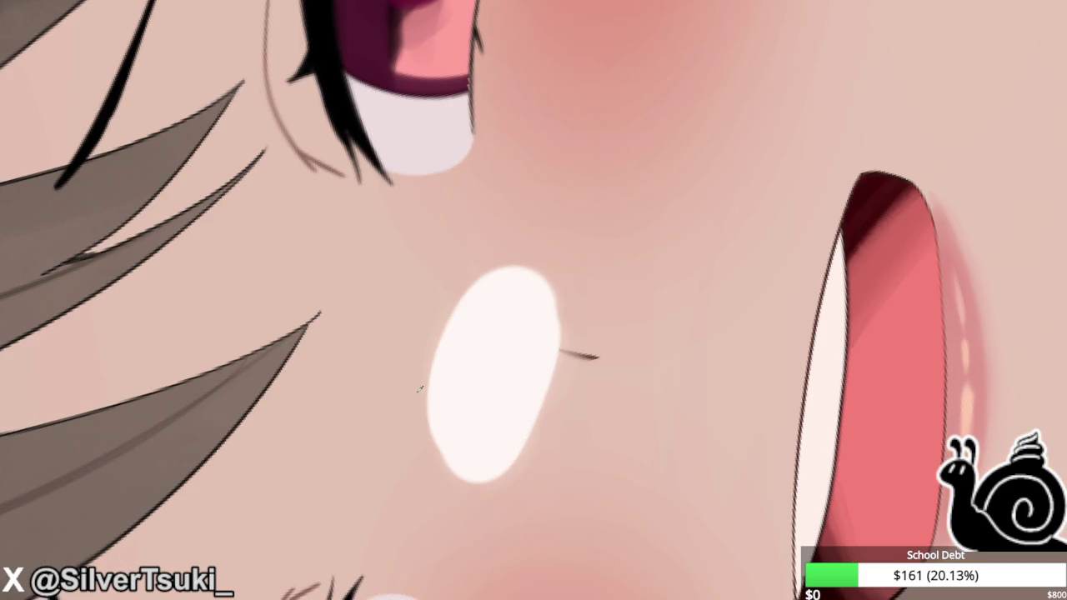
left_click_drag(460, 320, 435, 429)
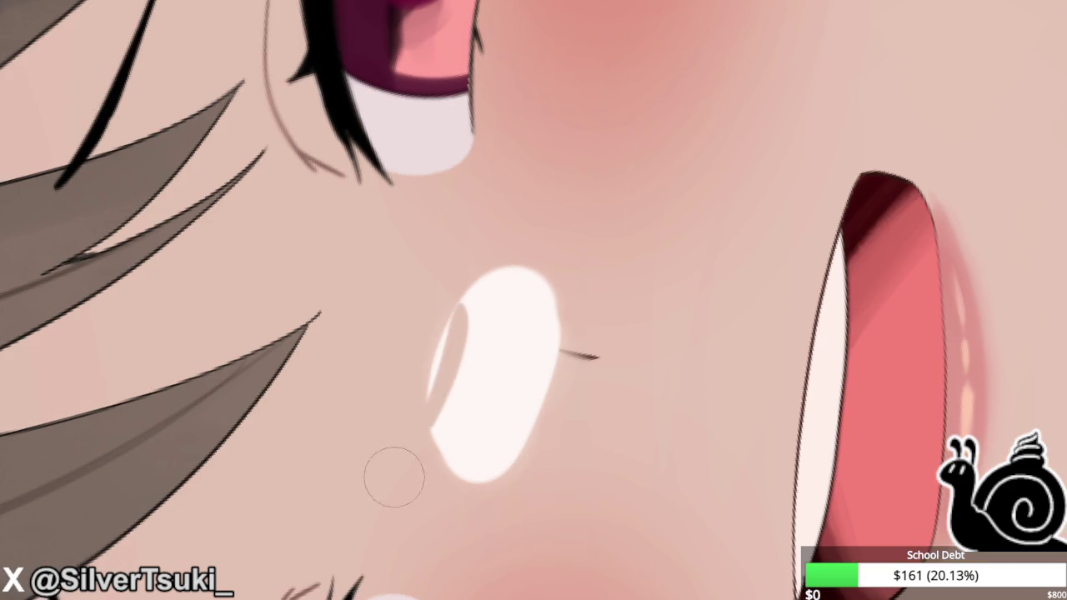
left_click_drag(464, 358, 406, 446)
left_click_drag(436, 324, 393, 369)
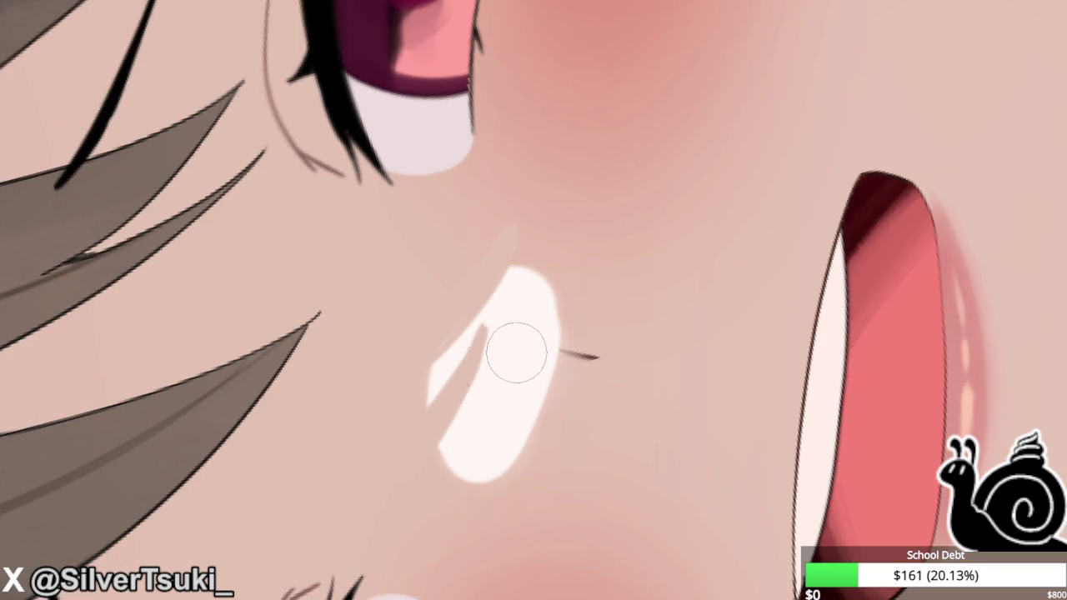
mouse_move(493, 325)
left_mouse_down()
mouse_move(488, 341)
mouse_move(458, 350)
mouse_move(443, 422)
mouse_move(452, 381)
mouse_move(444, 410)
left_mouse_up()
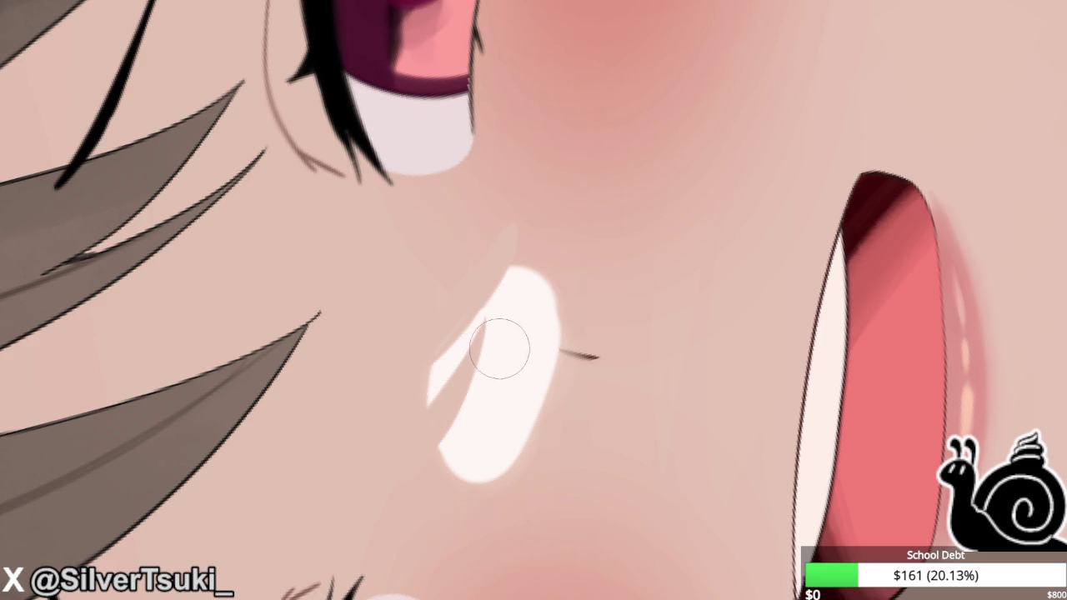
Shade the nose highlight's lower-right edge and shorten its upper tip with skin colour.
key("asciicircum")
key("asciicircum")
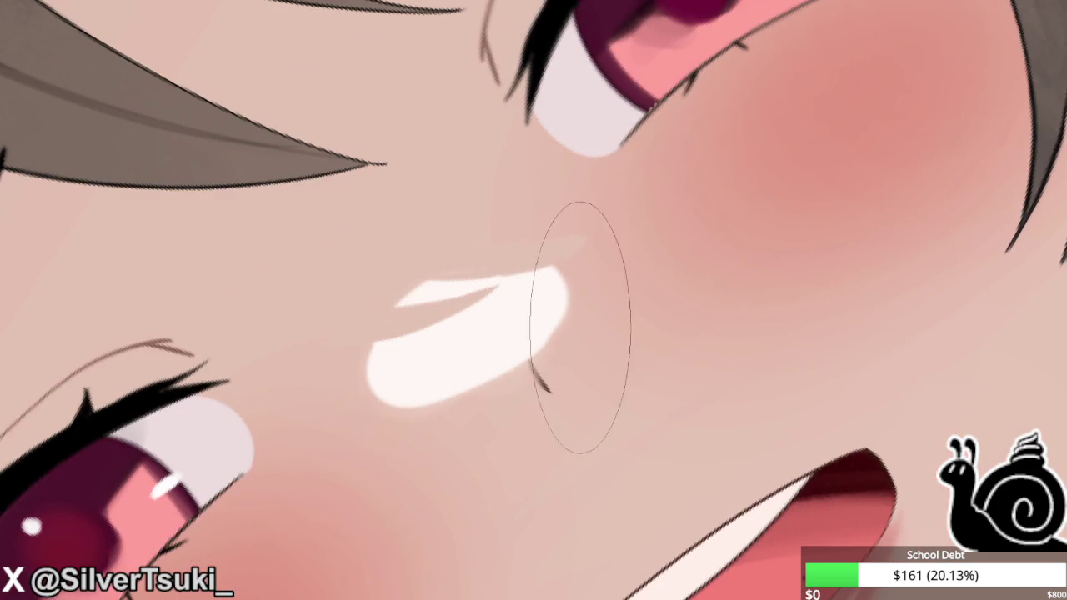
key("asciicircum")
key("asciicircum")
key("asciicircum")
key("asciicircum")
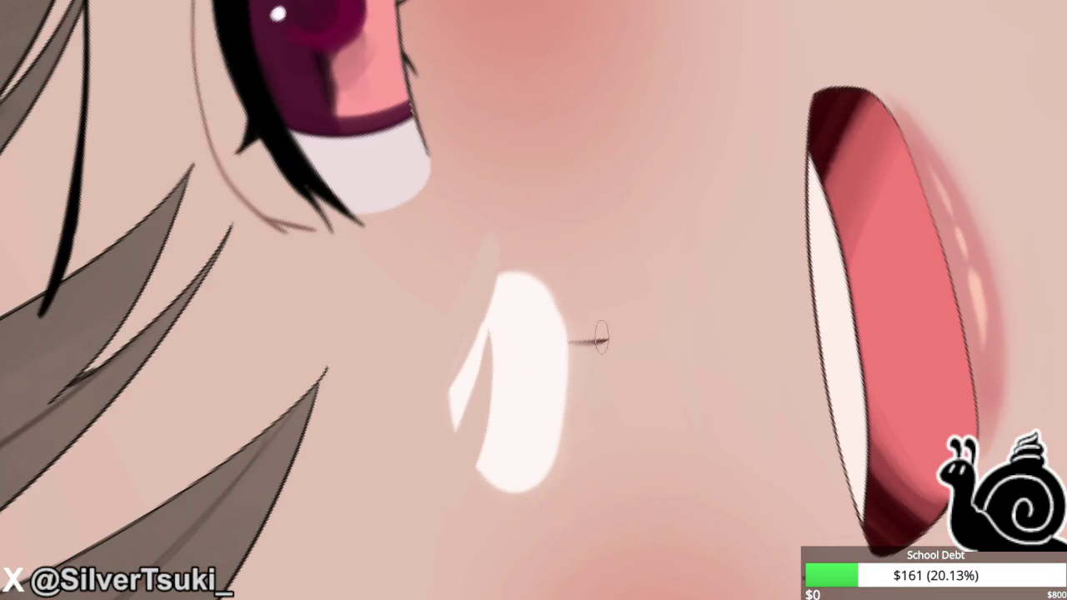
key("asciicircum")
key("asciicircum")
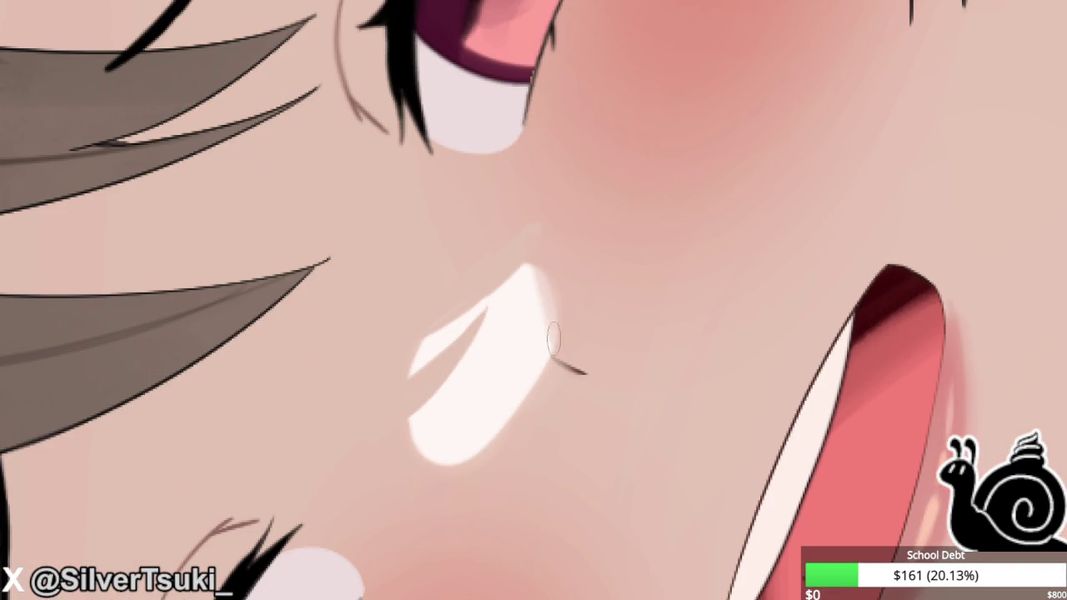
left_click_drag(500, 429, 441, 464)
left_click_drag(518, 402, 443, 462)
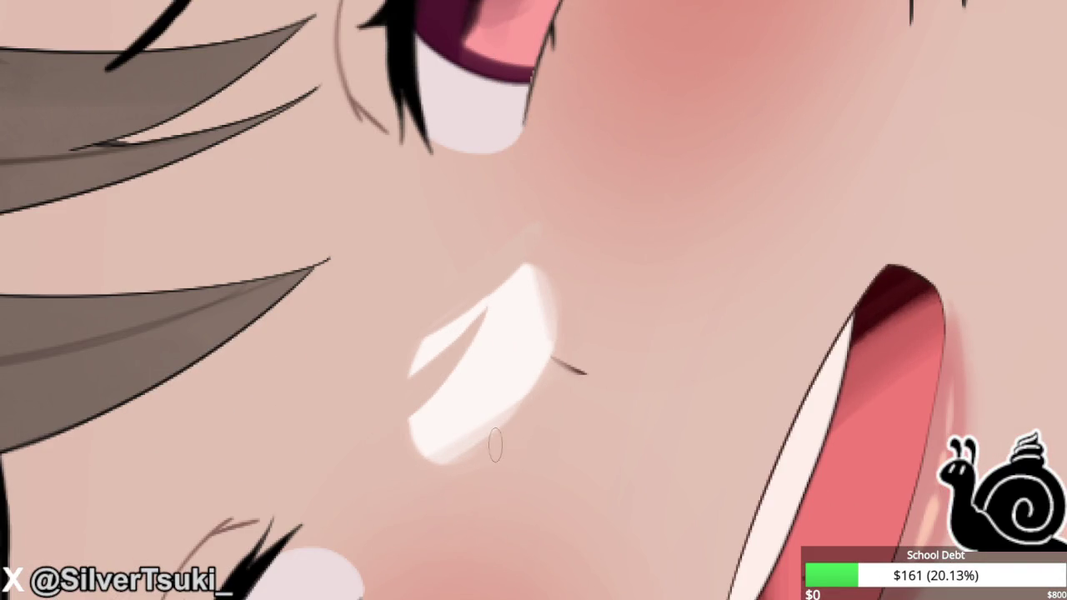
left_click_drag(496, 425, 400, 479)
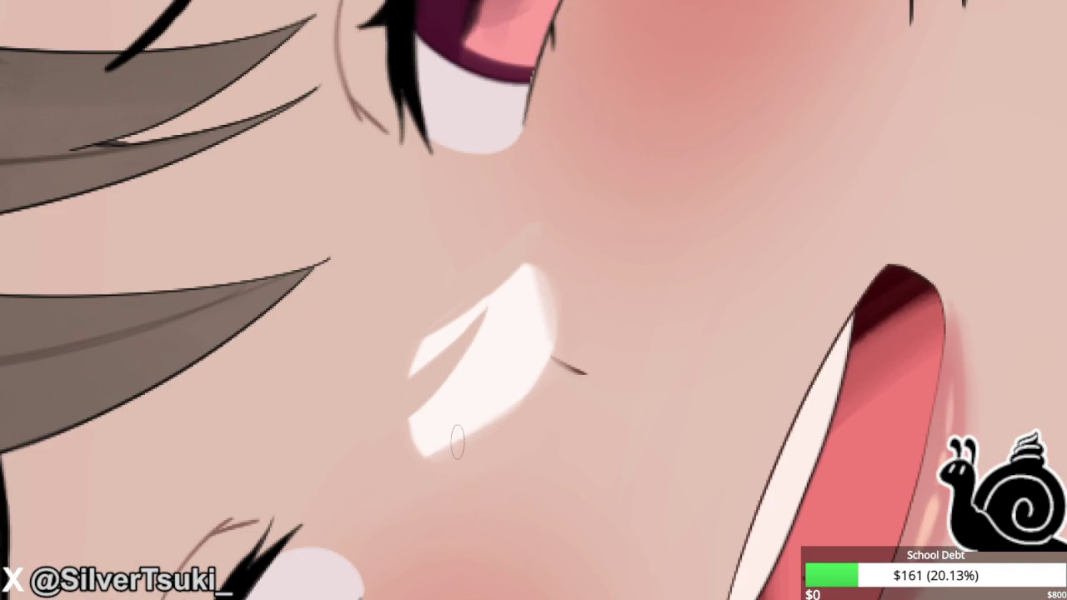
key("asciicircum")
left_click_drag(433, 288, 410, 307)
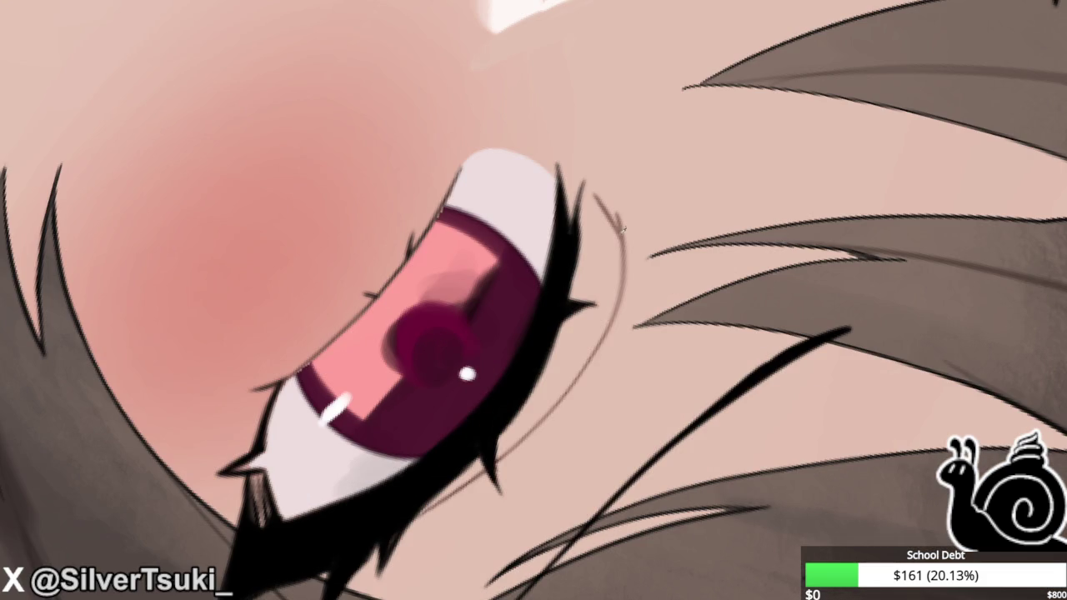
Draw a thin brownish arc down the eye's outer corner, undoing a stray white stroke.
mouse_move(621, 230)
left_mouse_down()
mouse_move(611, 317)
mouse_move(550, 417)
left_mouse_up()
left_click_drag(625, 187, 614, 340)
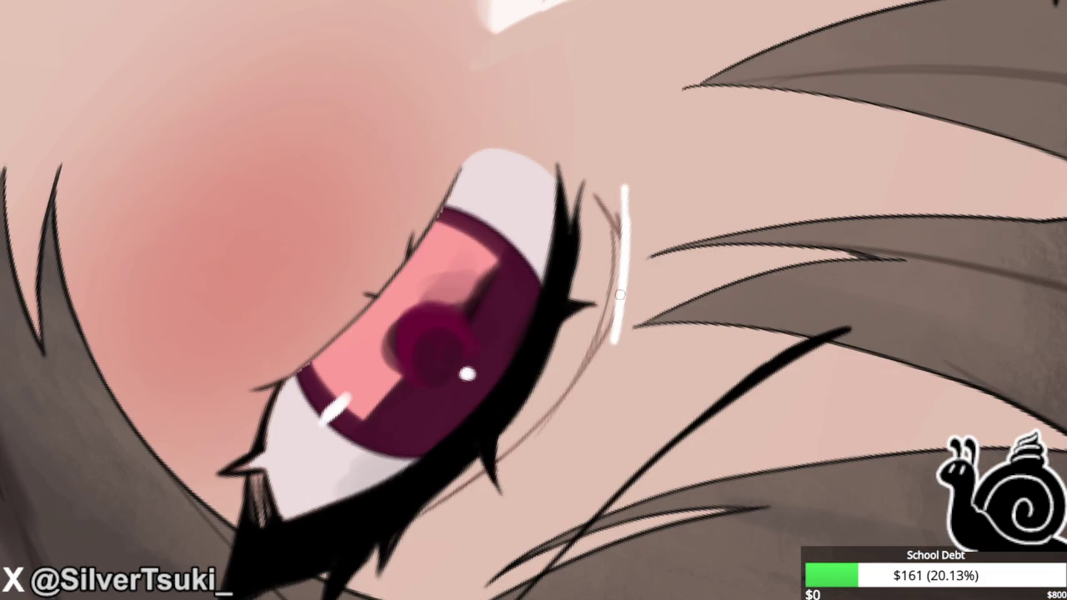
key("ctrl+z")
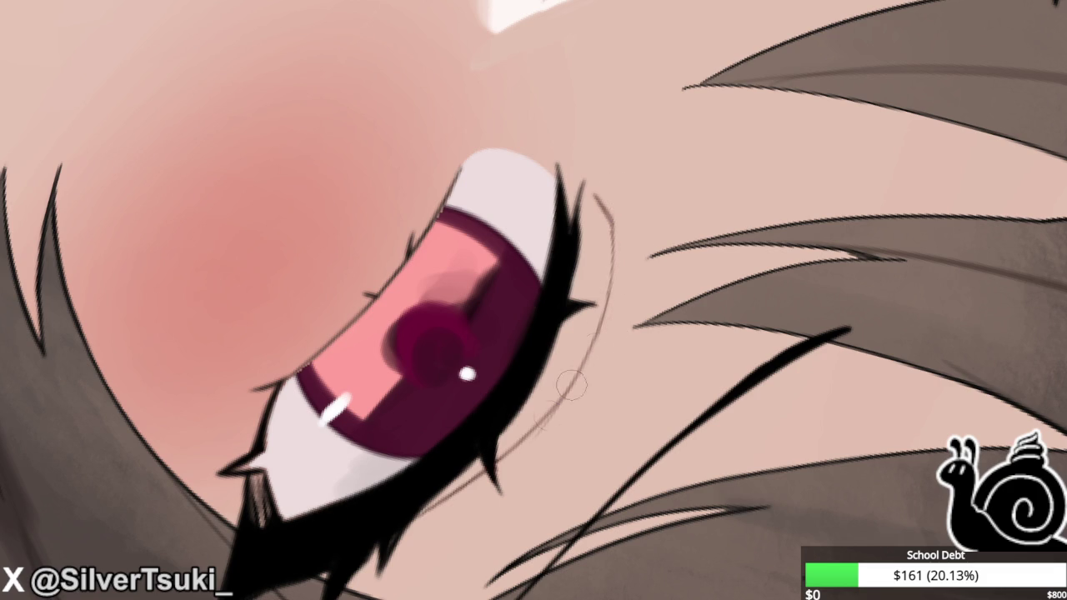
left_click_drag(622, 221, 547, 426)
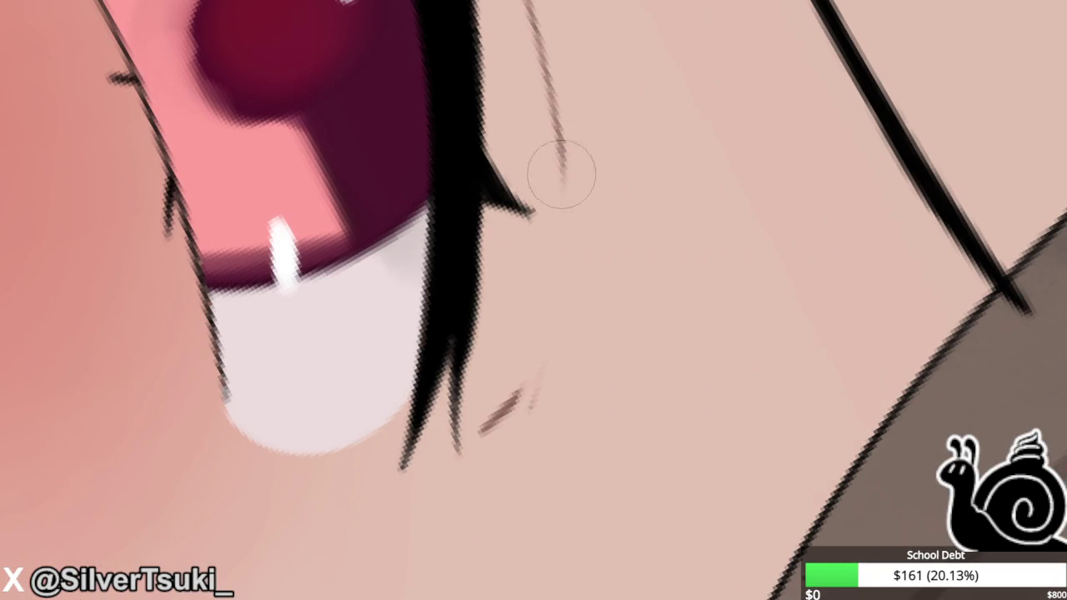
left_click_drag(564, 167, 493, 424)
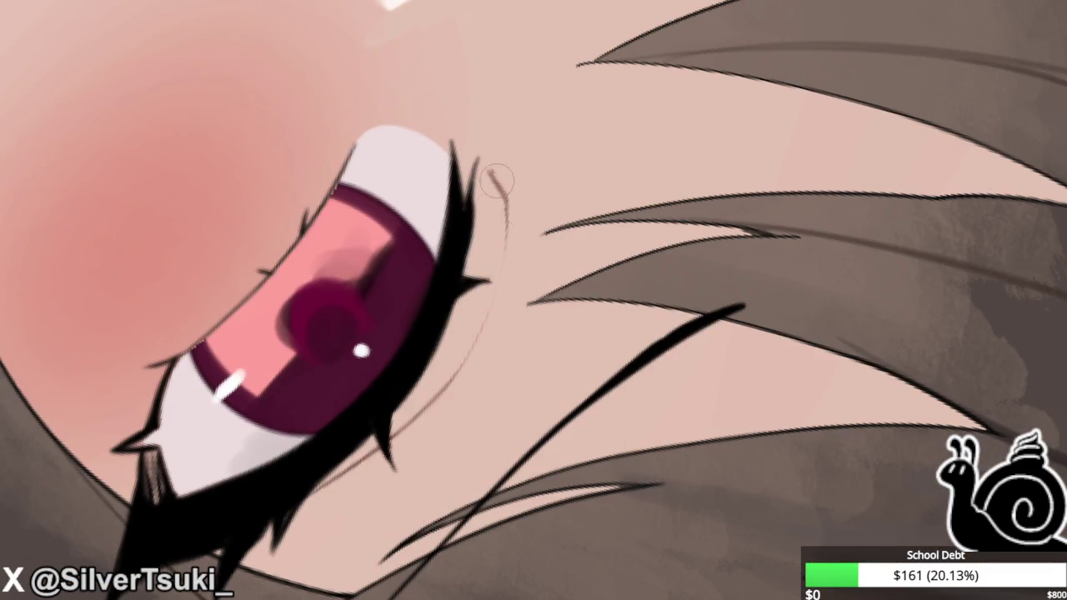
left_click_drag(495, 170, 427, 399)
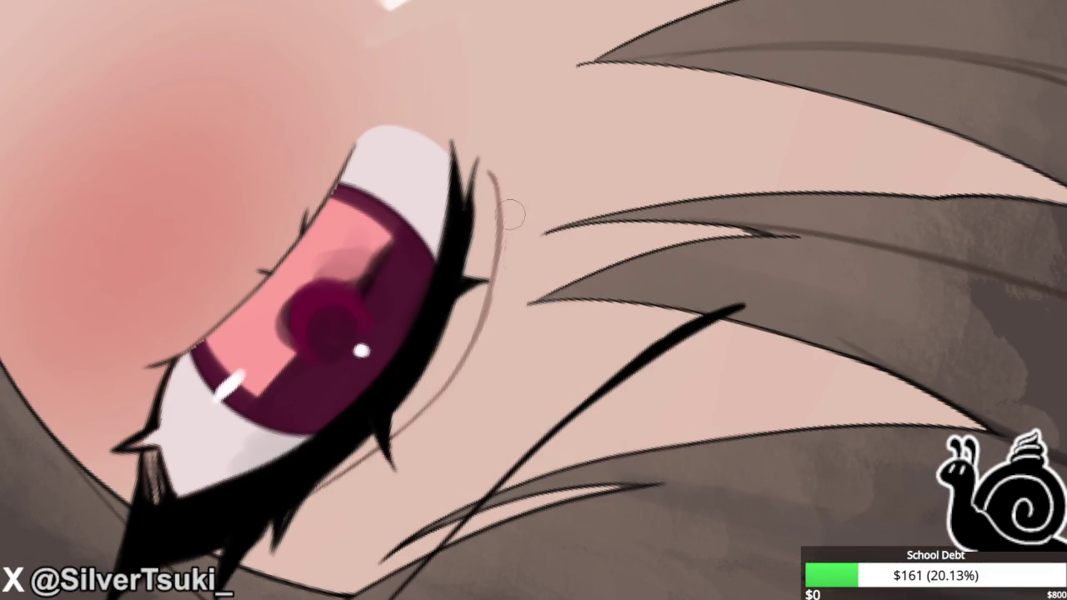
left_click_drag(492, 177, 446, 382)
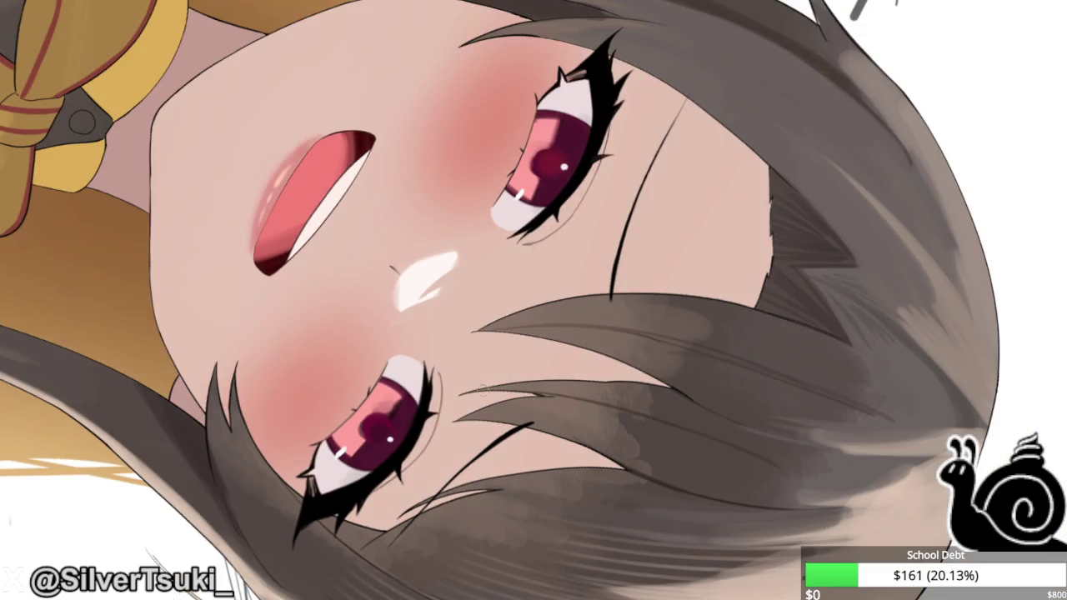
Extend the eye-corner line toward the lower lid as a smooth curve and shorten the inner lash spike.
scroll(530, 192, "up", 2)
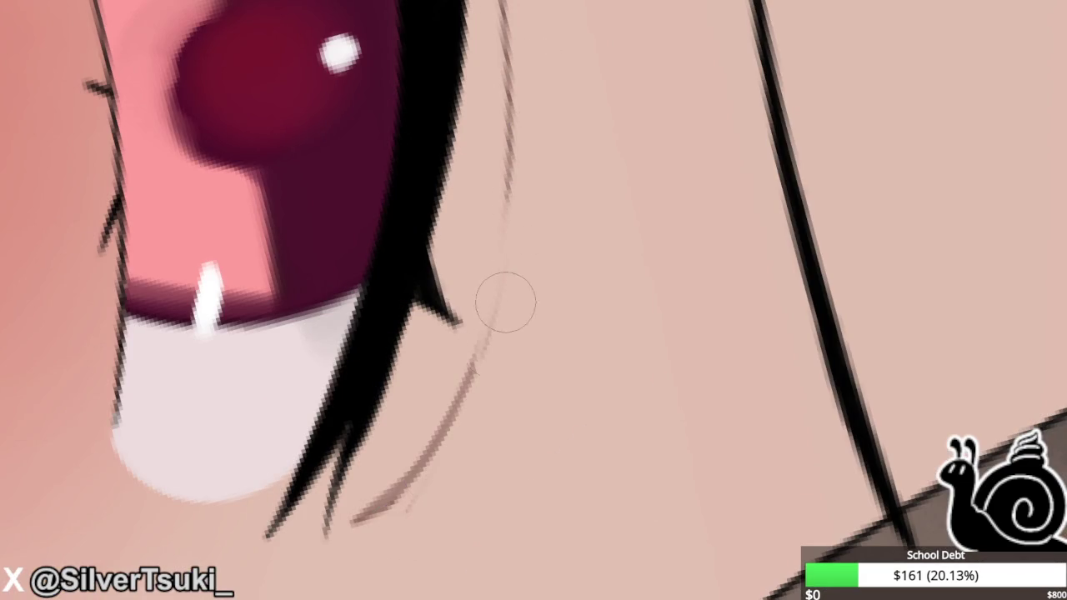
left_click_drag(510, 131, 460, 361)
key("ctrl+z")
left_click_drag(505, 162, 464, 374)
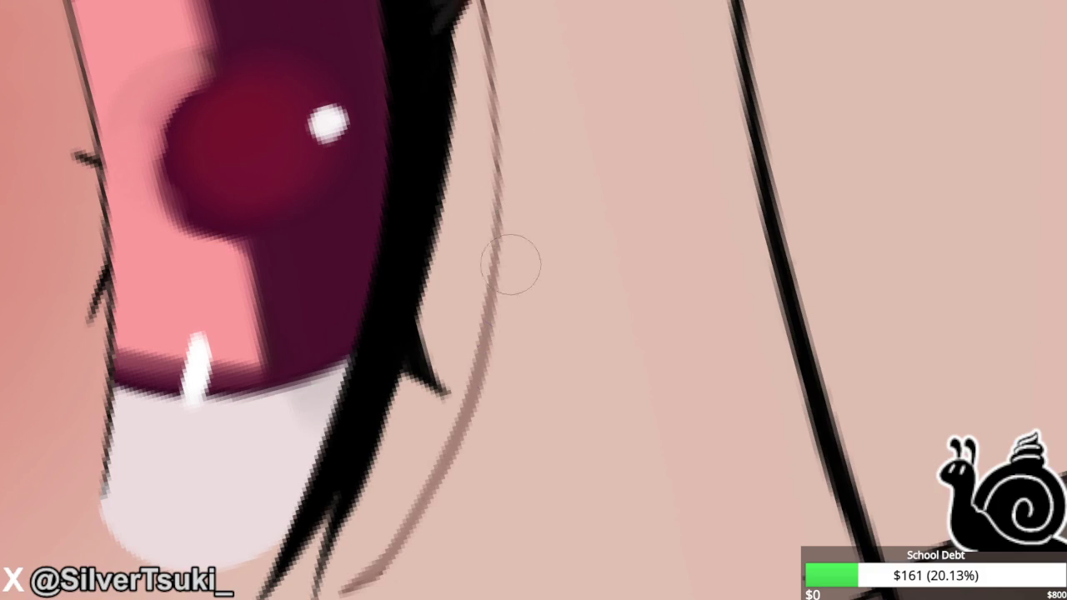
left_click_drag(500, 200, 329, 588)
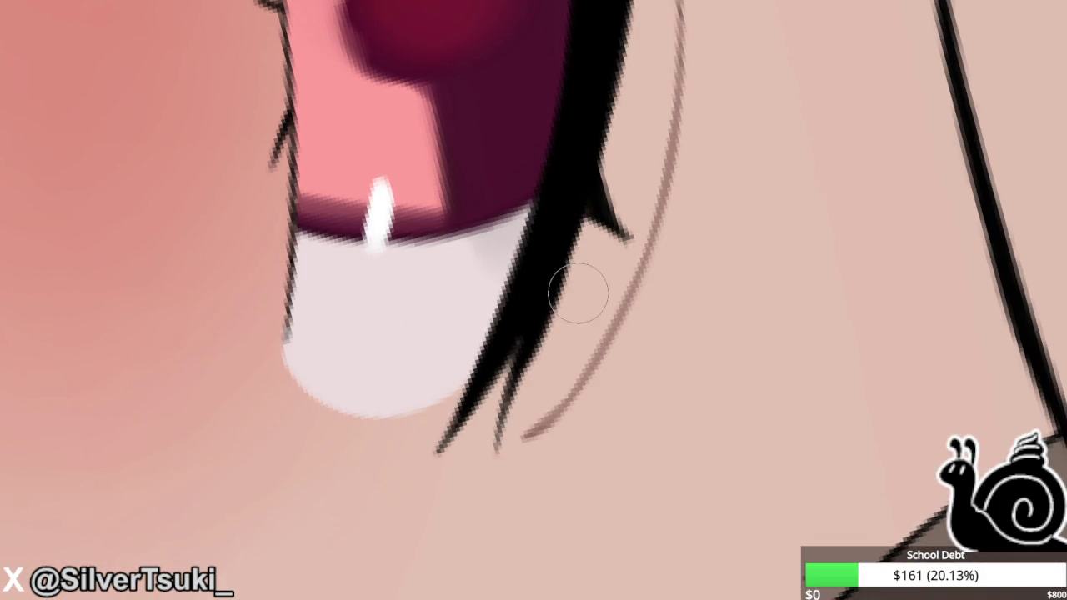
left_click_drag(510, 392, 498, 442)
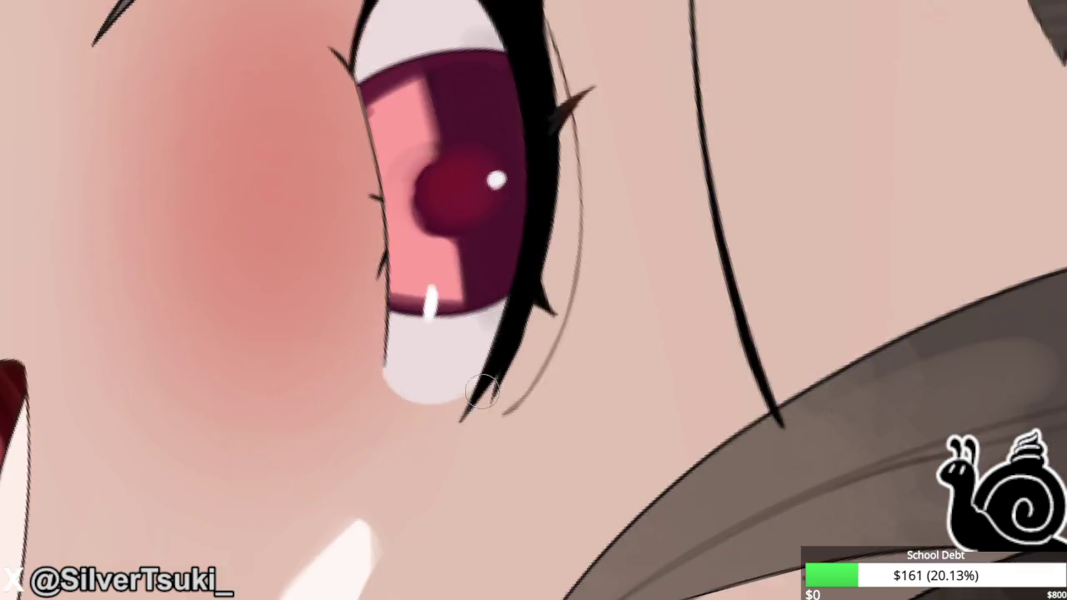
scroll(543, 291, "down", 5)
Paint a curving brown crease line along the lower edge of the eye.
left_click_drag(505, 170, 550, 275)
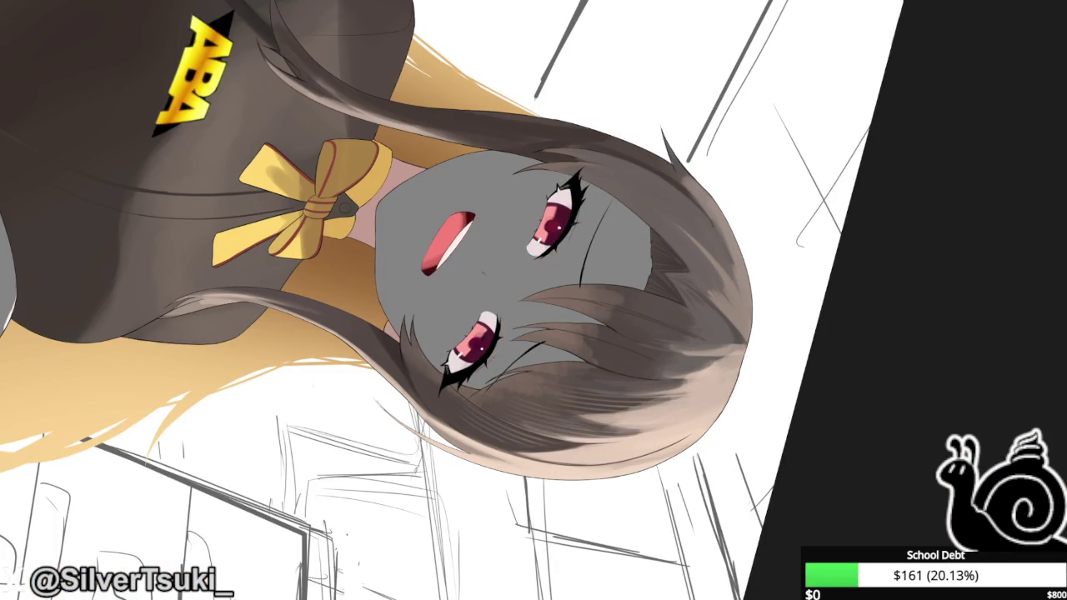
scroll(480, 306, "up", 3)
scroll(480, 306, "up", 1)
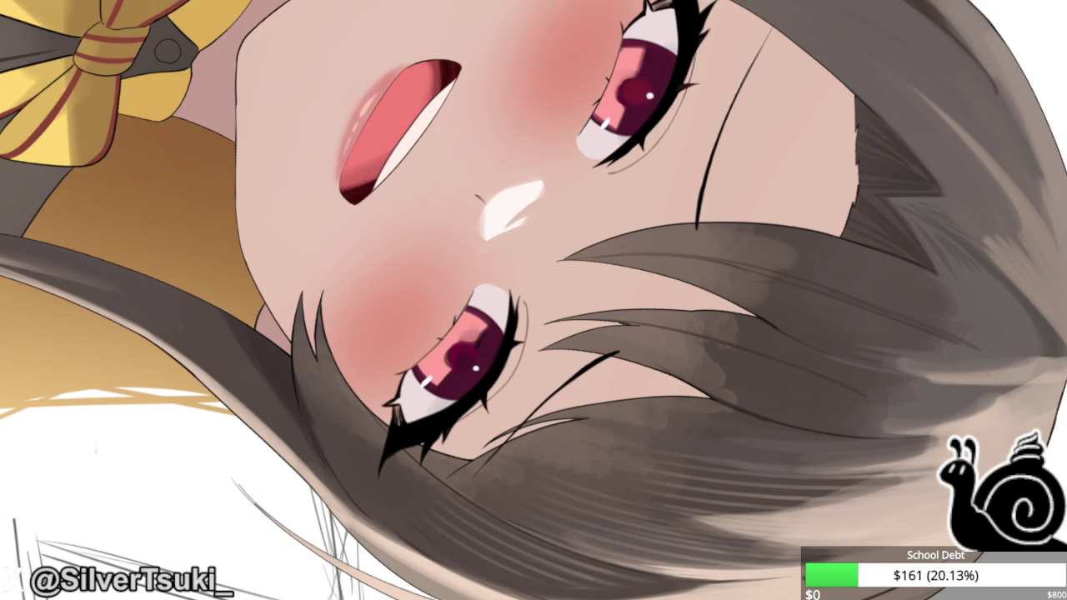
scroll(532, 337, "up", 1)
left_click_drag(531, 279, 525, 341)
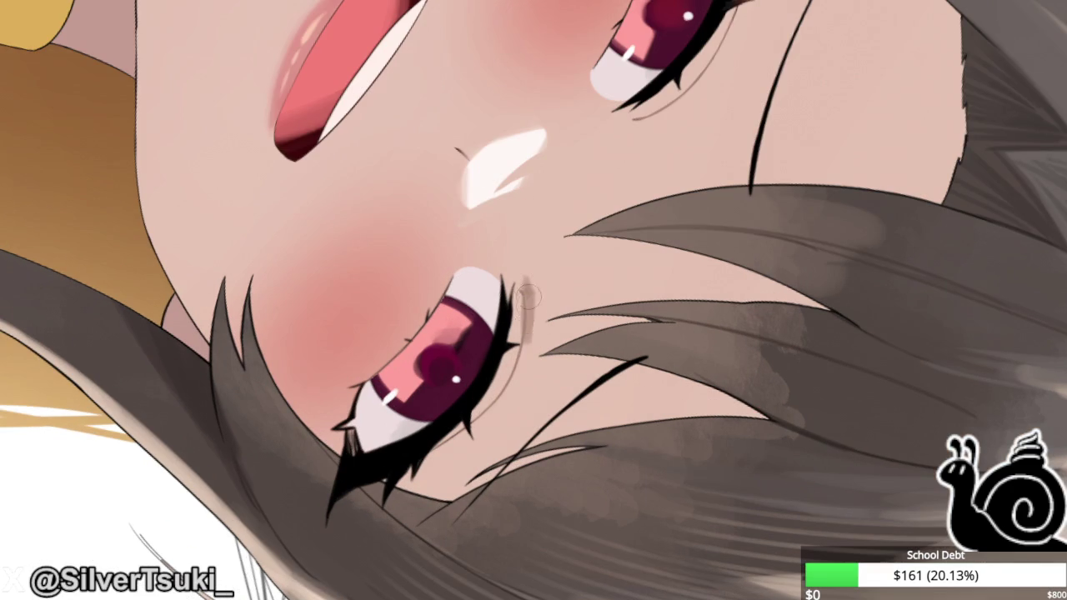
left_click_drag(529, 283, 516, 388)
left_click_drag(528, 343, 493, 398)
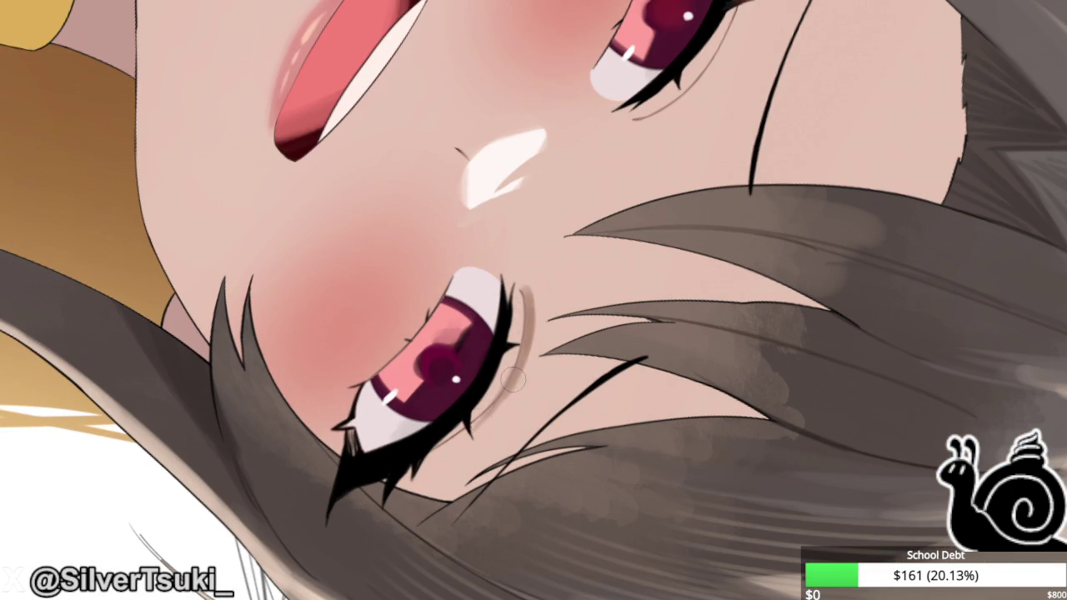
scroll(450, 450, "down", 1)
scroll(617, 171, "up", 1)
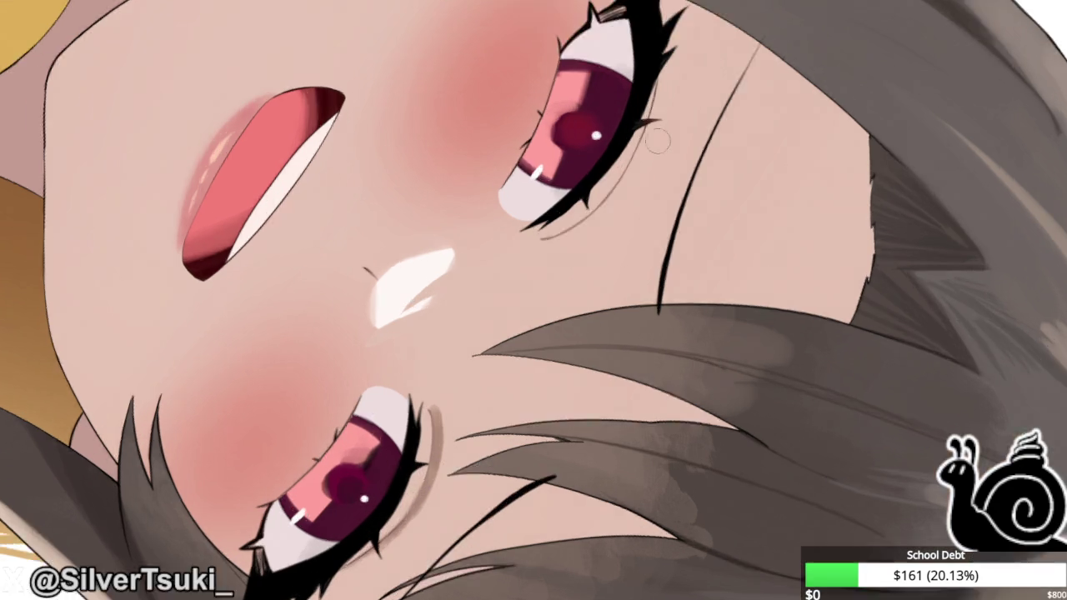
scroll(657, 140, "up", 2)
left_click_drag(587, 216, 460, 352)
left_click_drag(567, 271, 442, 358)
Lighten and thin the upper eyelash line, then tilt the view about 15° counter-clockwise.
scroll(630, 267, "down", 3)
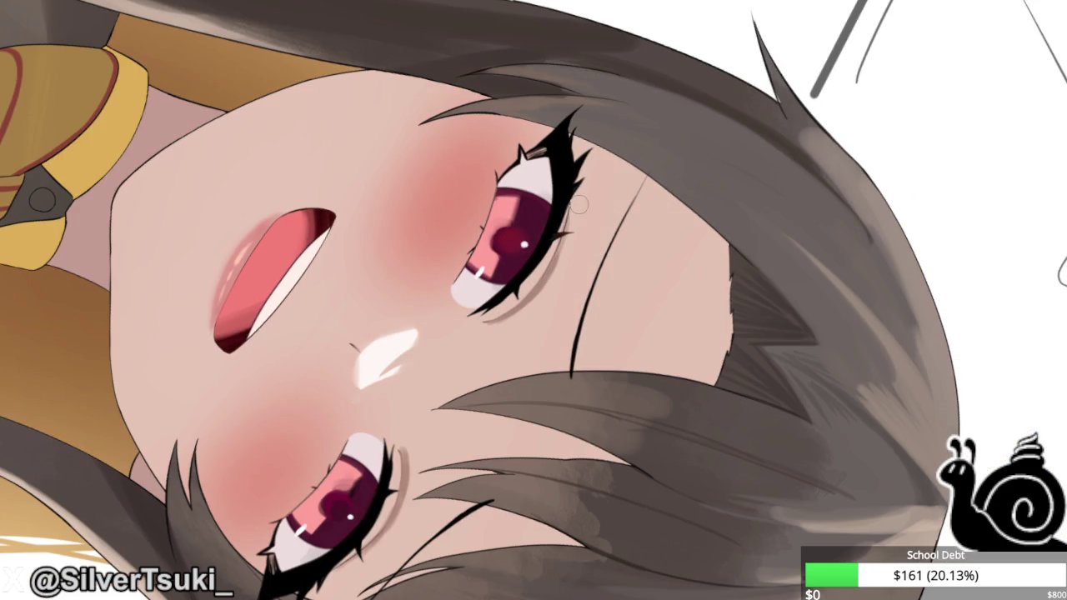
scroll(578, 204, "up", 1)
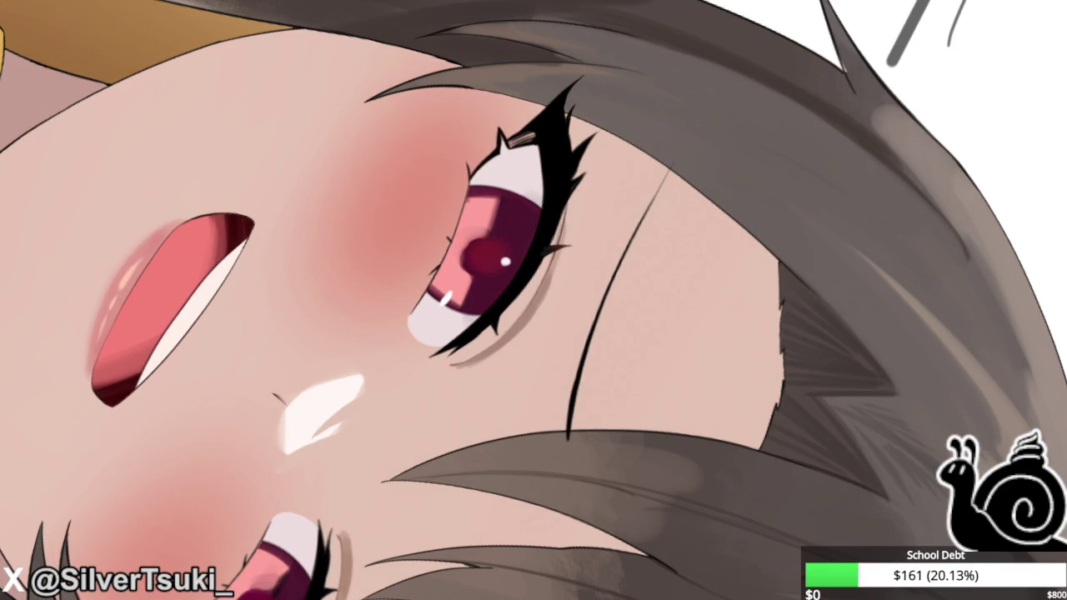
left_click_drag(559, 190, 555, 107)
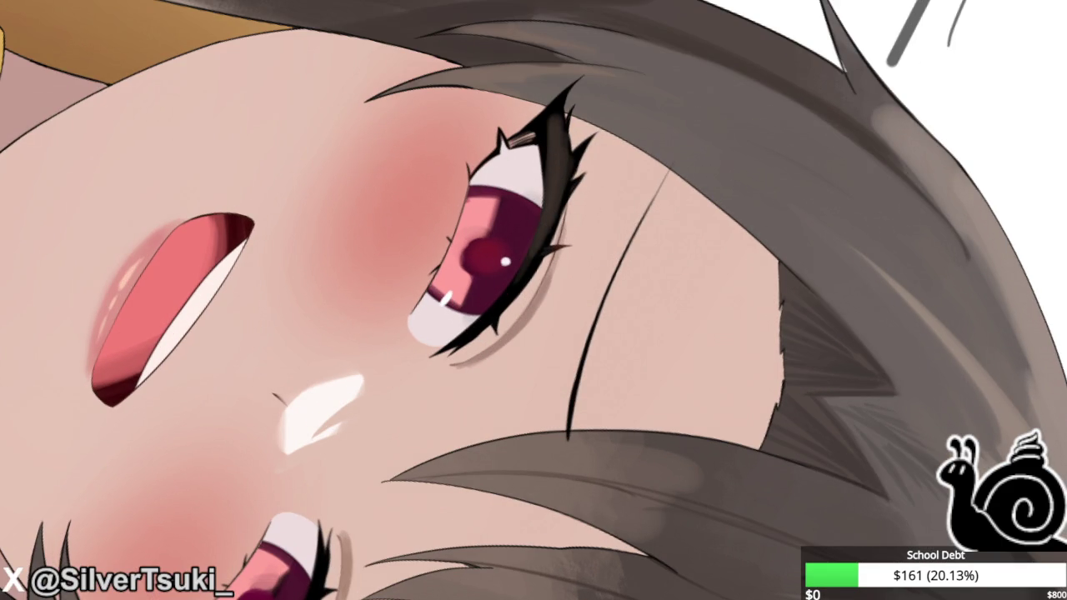
scroll(529, 264, "up", 2)
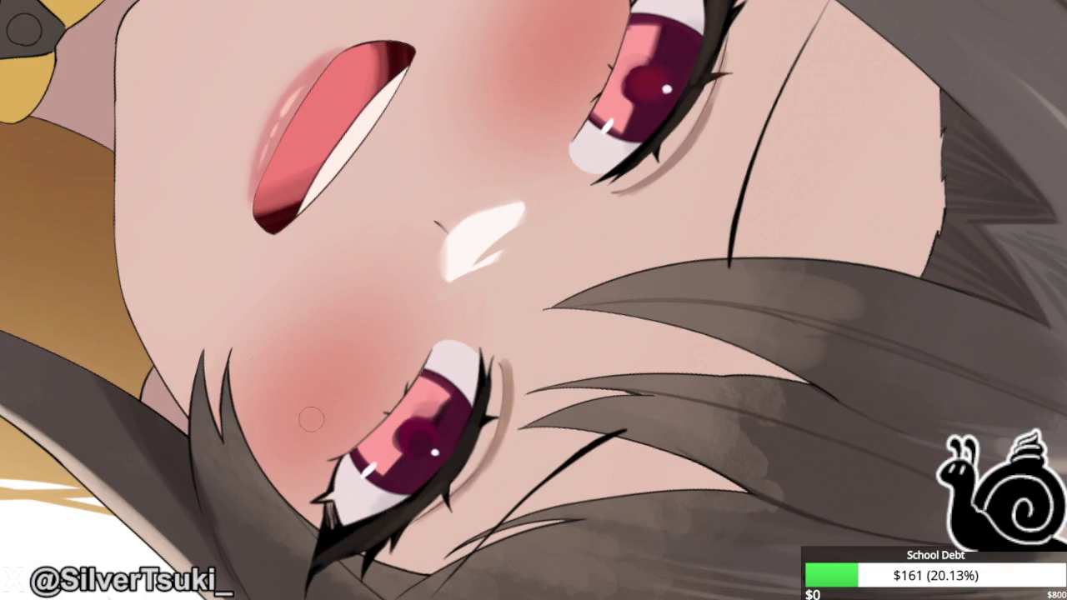
key("minus")
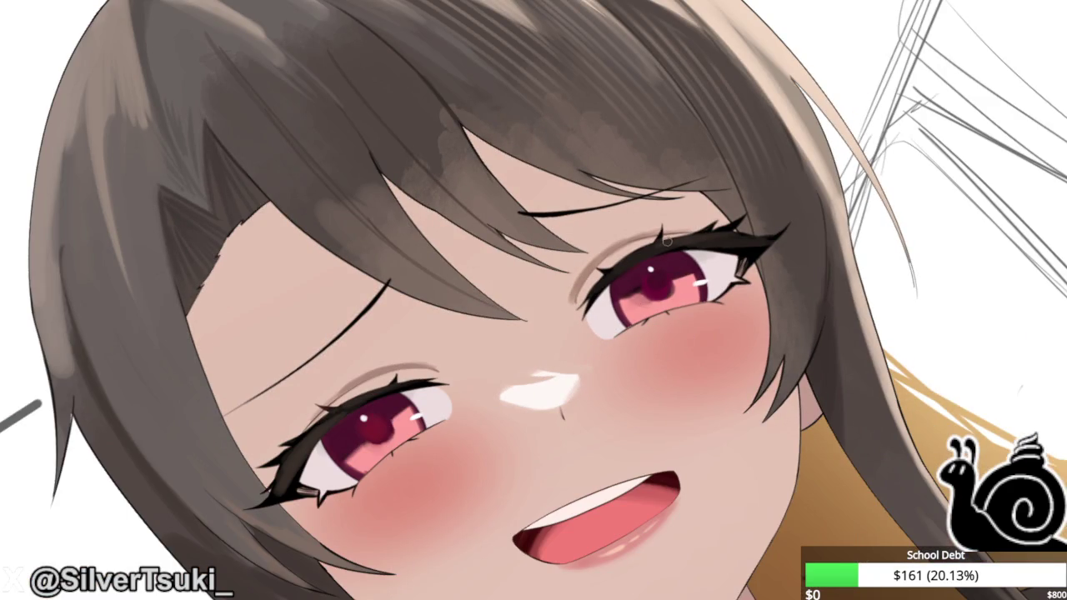
scroll(667, 240, "up", 3)
scroll(693, 265, "down", 1)
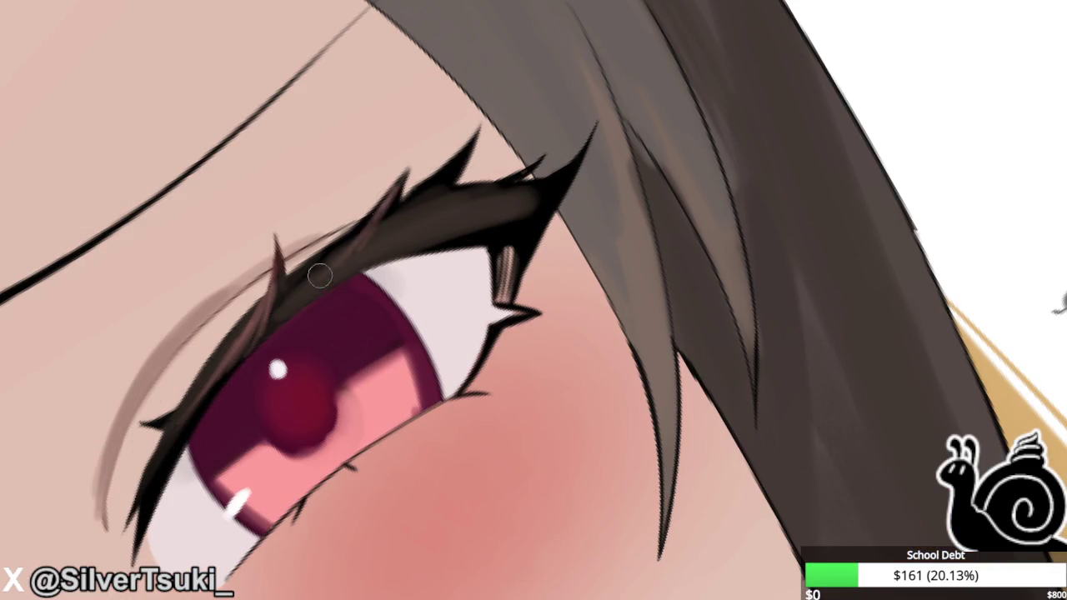
Paint reddish-brown strands into the upper eyelashes and cover a stray lash tip with skin colour.
left_click_drag(437, 187, 367, 250)
left_click_drag(592, 159, 434, 242)
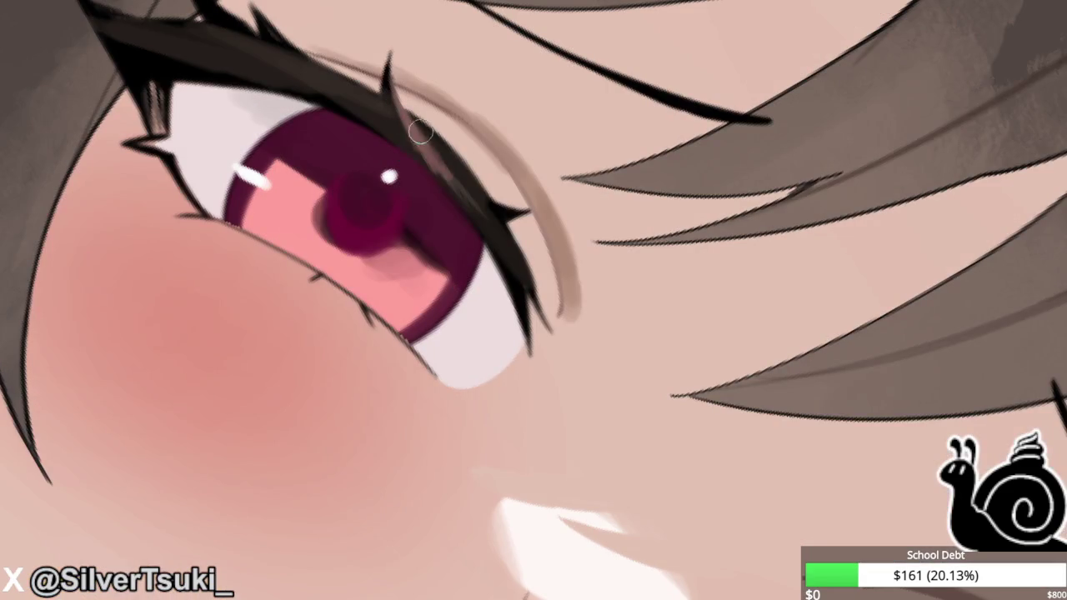
left_click_drag(421, 131, 493, 204)
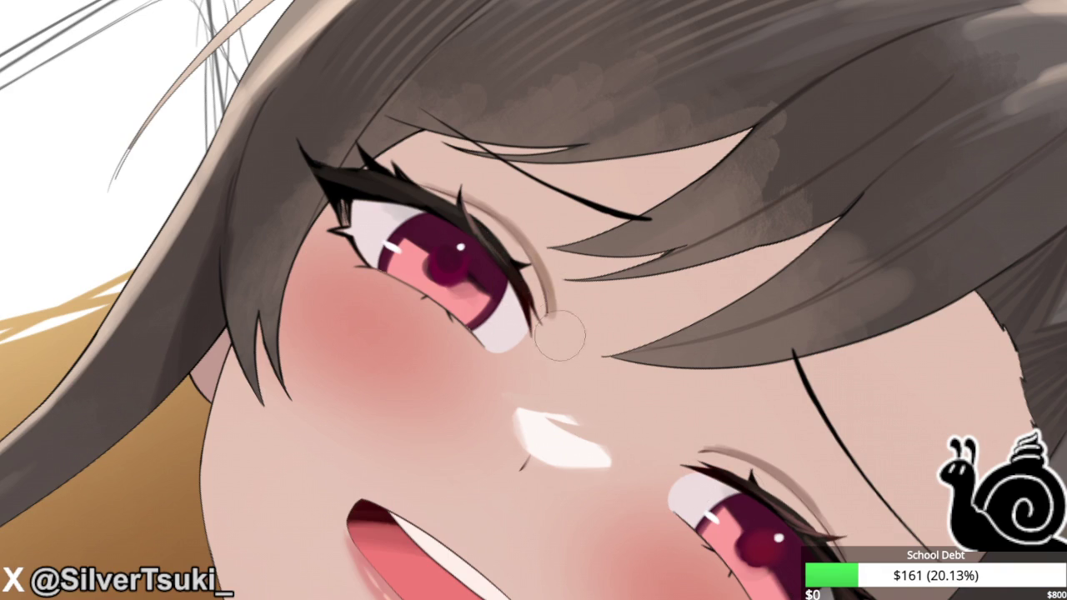
scroll(522, 278, "up", 5)
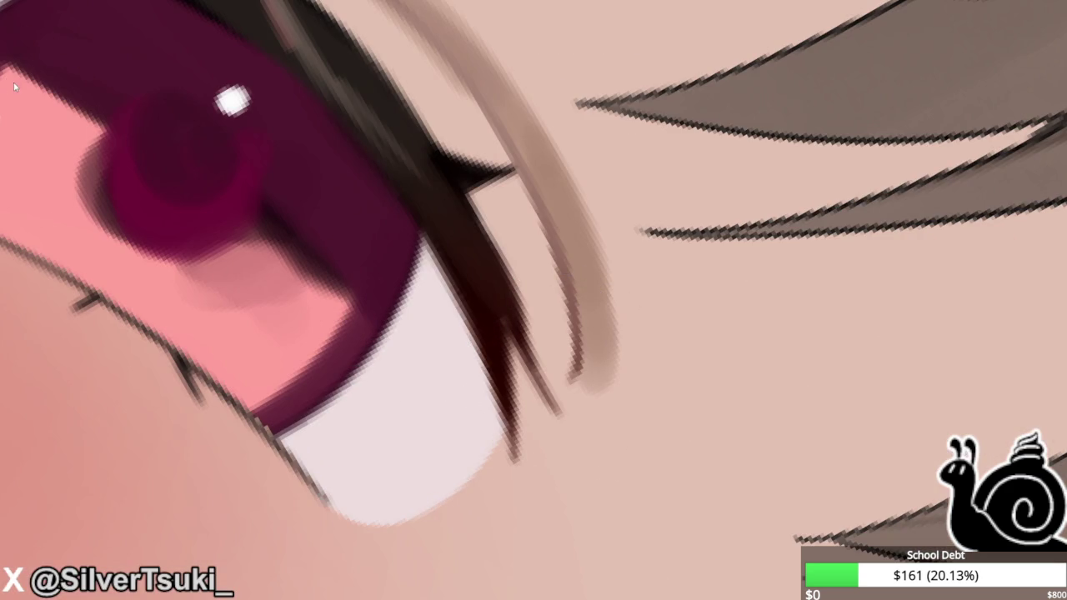
left_click_drag(494, 226, 541, 375)
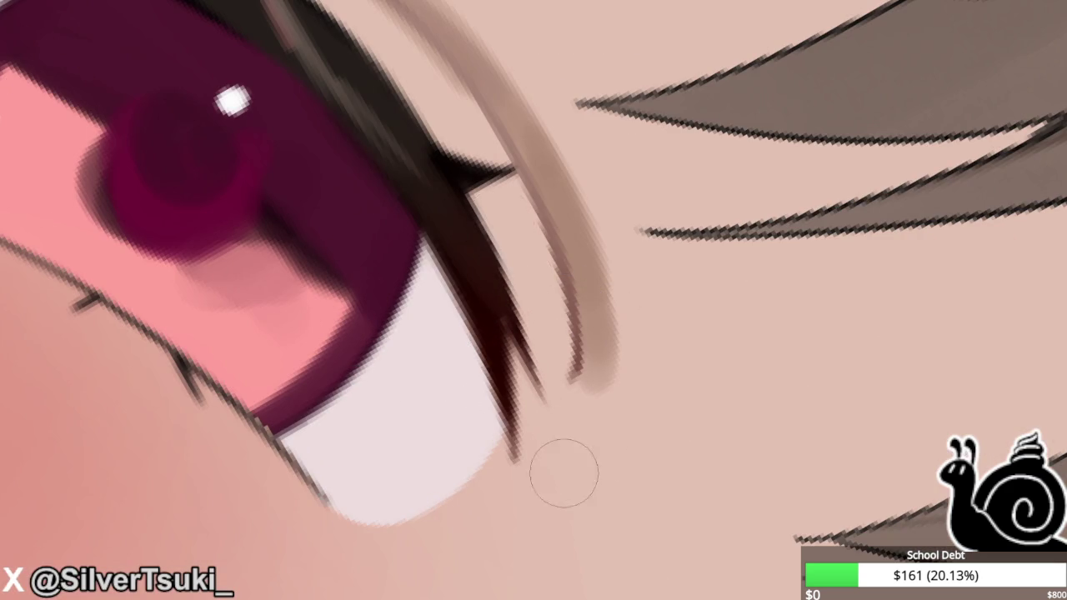
scroll(563, 473, "down", 5)
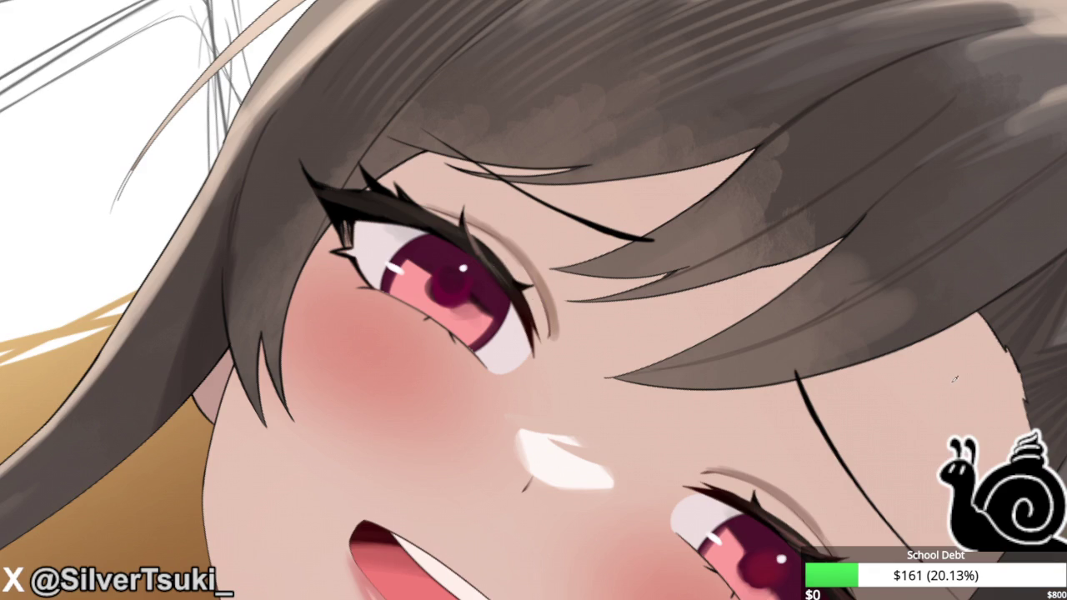
scroll(250, 231, "down", 4)
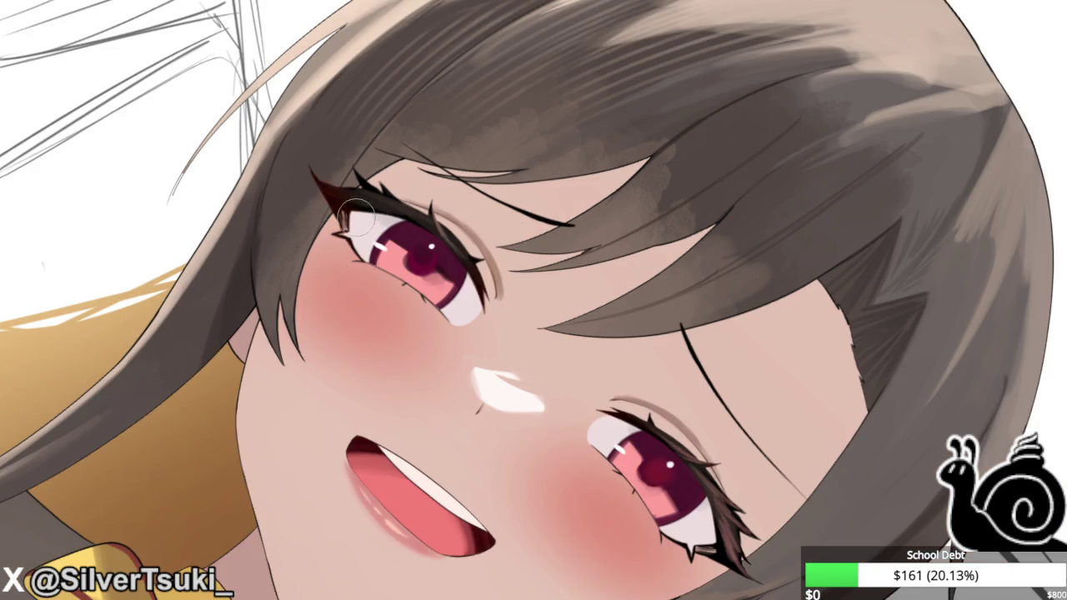
Add pink highlights along the upper and lower eyelashes.
left_click_drag(350, 200, 392, 254)
mouse_move(479, 320)
left_mouse_down()
mouse_move(454, 350)
mouse_move(372, 287)
left_mouse_up()
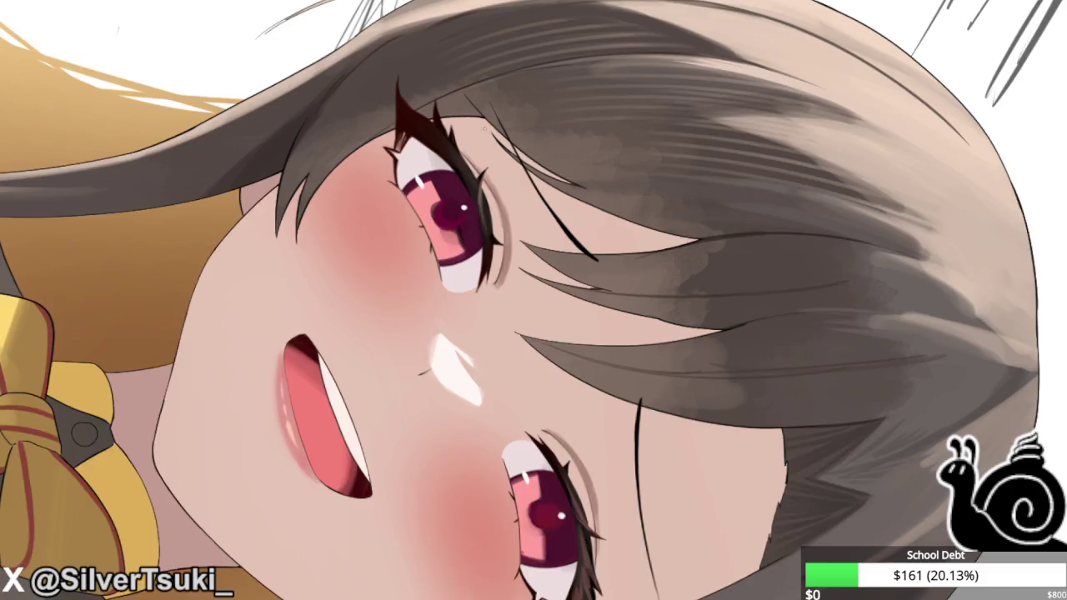
scroll(310, 189, "up", 5)
left_click_drag(426, 117, 442, 213)
left_click_drag(426, 155, 459, 242)
mouse_move(437, 192)
left_mouse_down()
mouse_move(493, 249)
mouse_move(500, 358)
left_mouse_up()
mouse_move(498, 300)
left_mouse_down()
mouse_move(518, 392)
mouse_move(500, 350)
left_mouse_up()
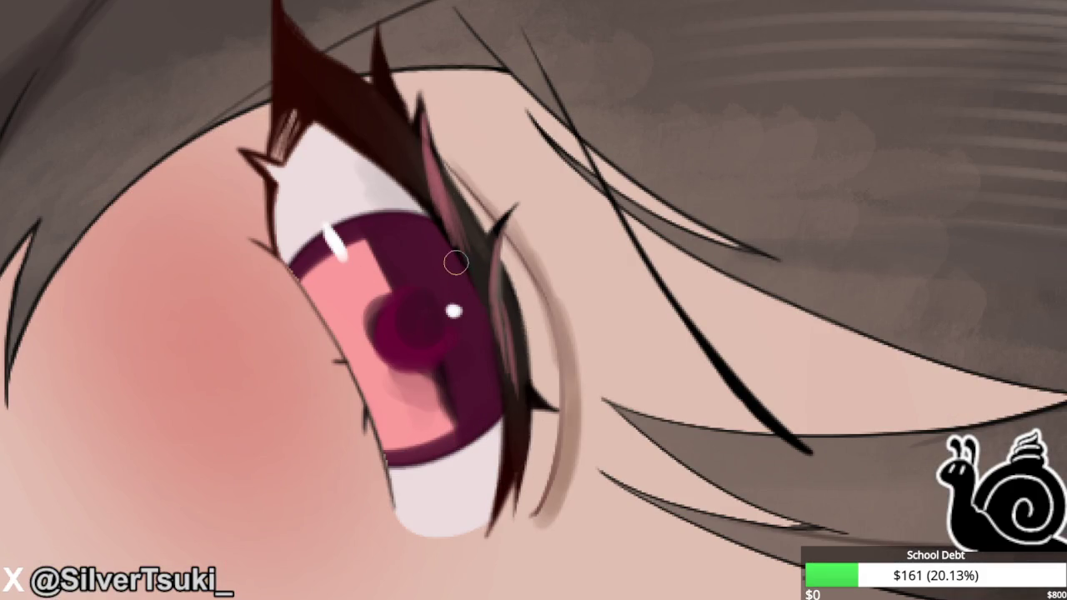
scroll(456, 263, "down", 1)
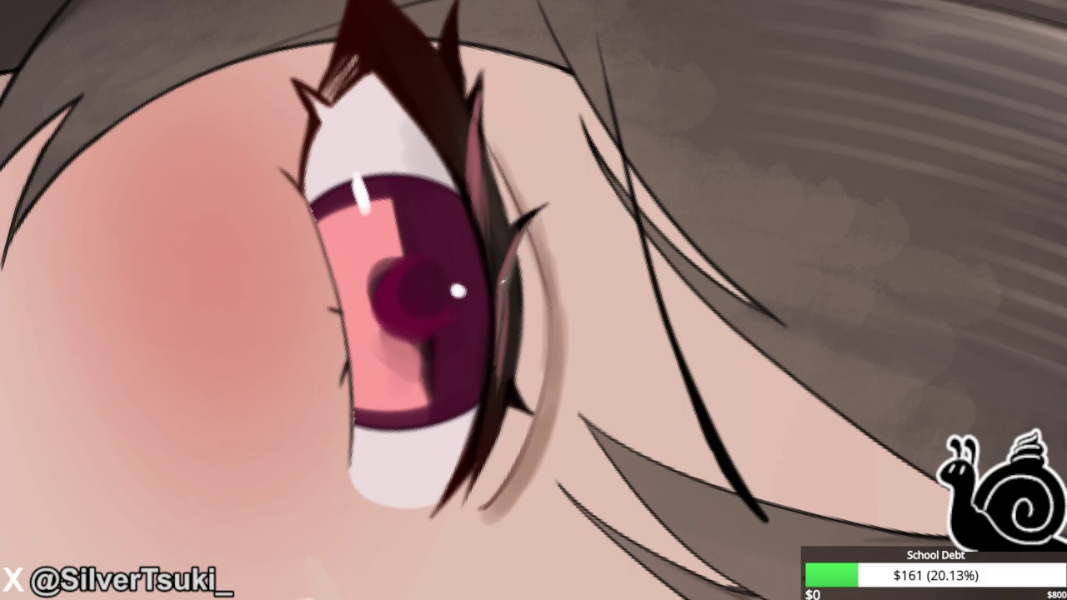
Lighten the dark lashes along the eye's edge and toward the lash tip.
left_click_drag(495, 445, 504, 304)
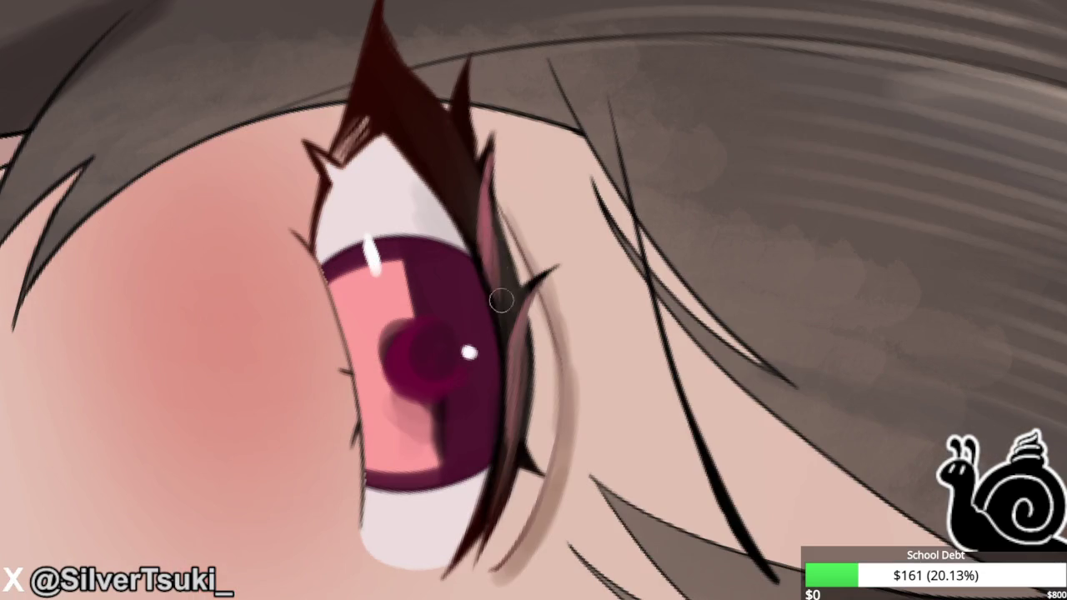
scroll(469, 200, "up", 1)
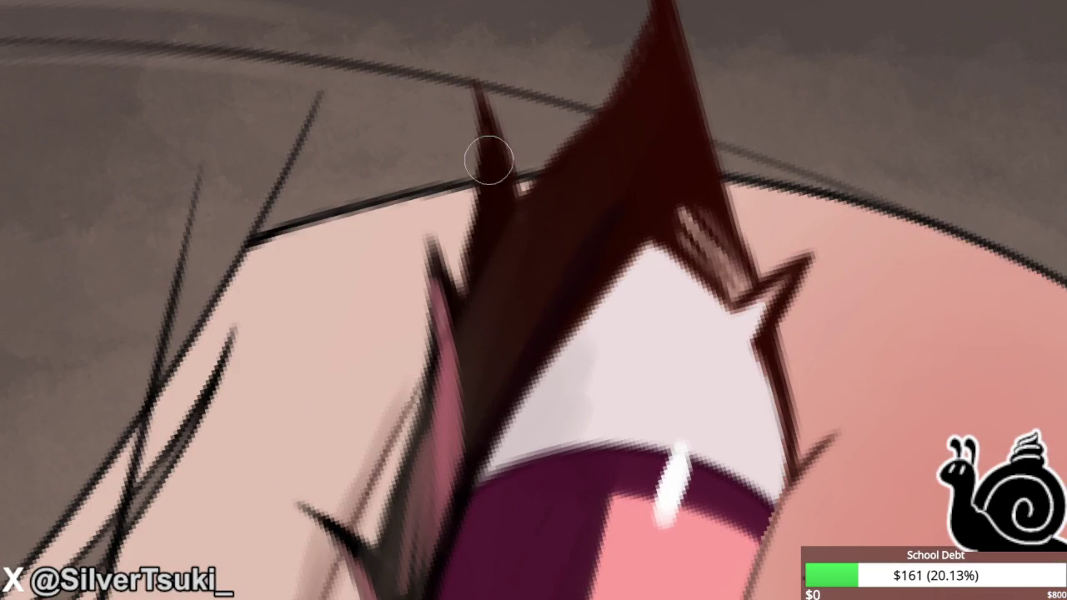
mouse_move(483, 292)
left_mouse_down()
mouse_move(490, 178)
mouse_move(483, 278)
left_mouse_up()
mouse_move(555, 188)
left_mouse_down()
mouse_move(564, 259)
mouse_move(547, 289)
mouse_move(588, 183)
mouse_move(571, 245)
left_mouse_up()
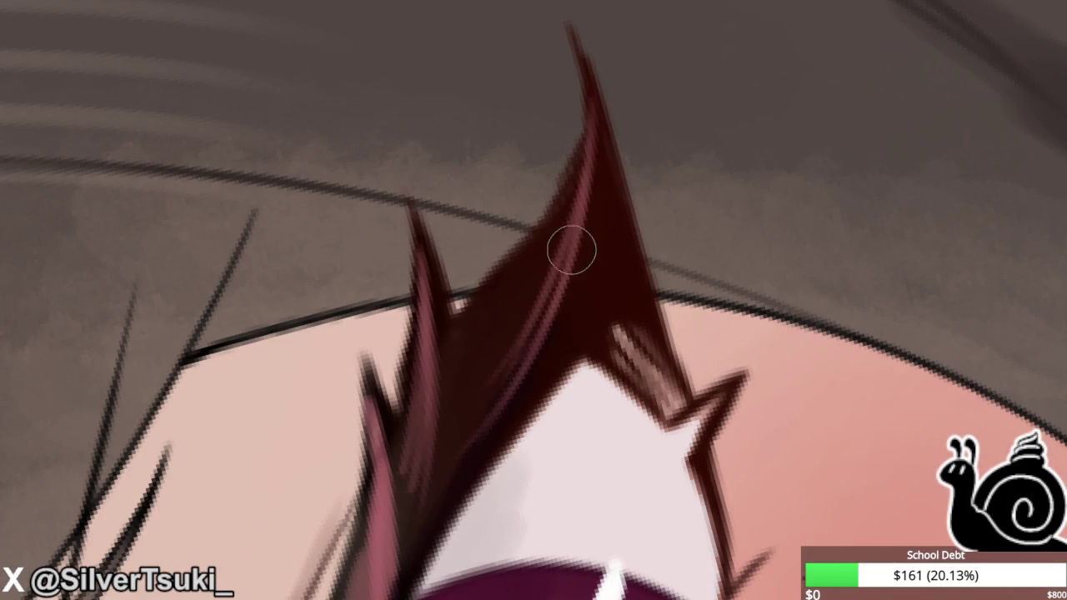
left_click_drag(589, 183, 563, 227)
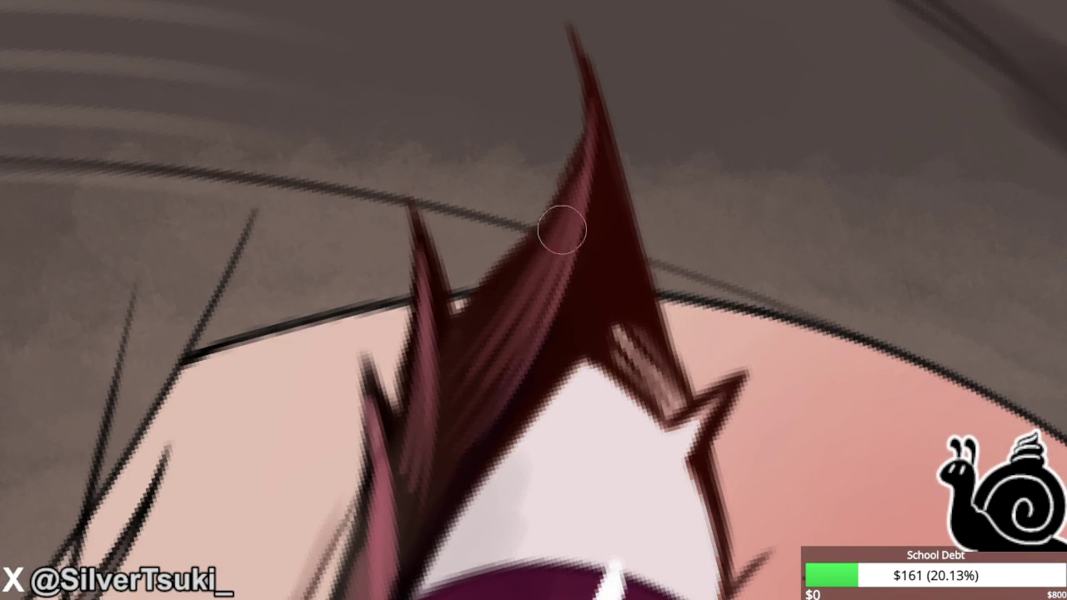
scroll(593, 145, "down", 5)
scroll(594, 135, "down", 2)
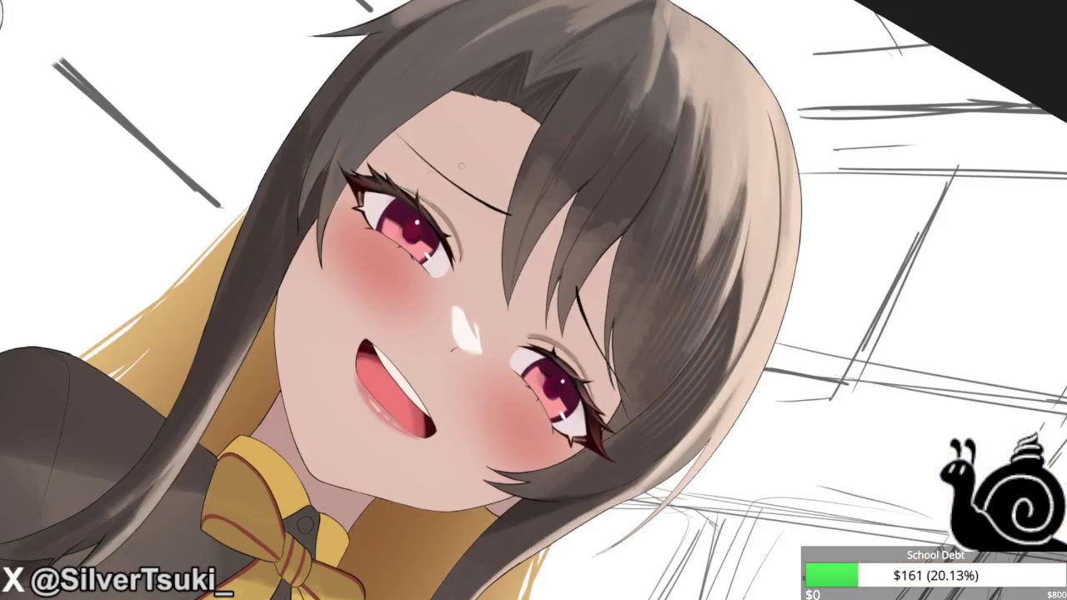
Mirror the canvas, then darken the lash edge beside the iris and outline the iris.
scroll(455, 92, "up", 5)
scroll(456, 92, "up", 3)
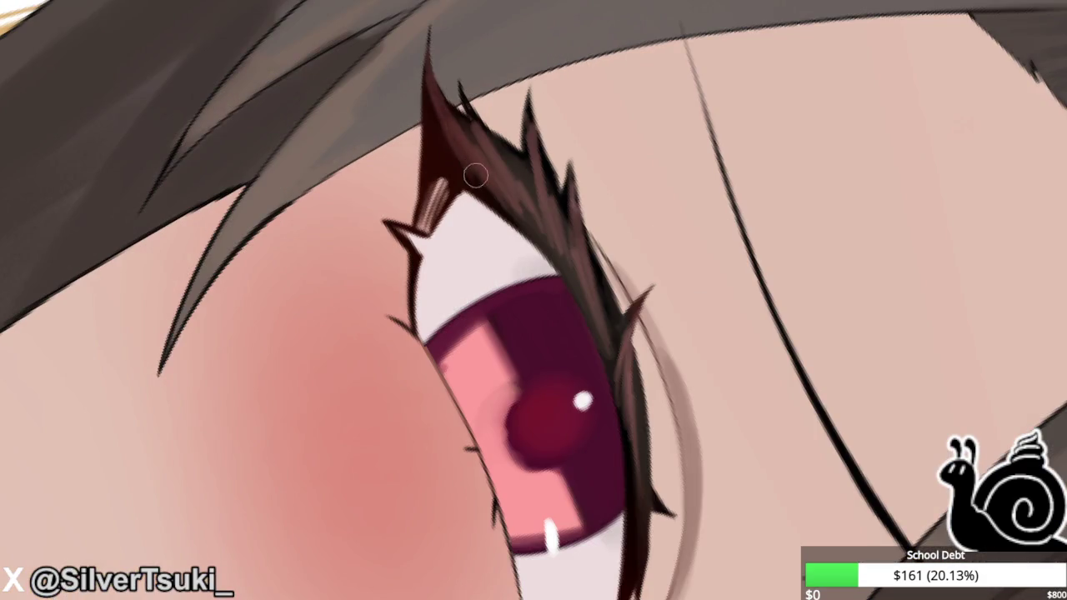
key("h")
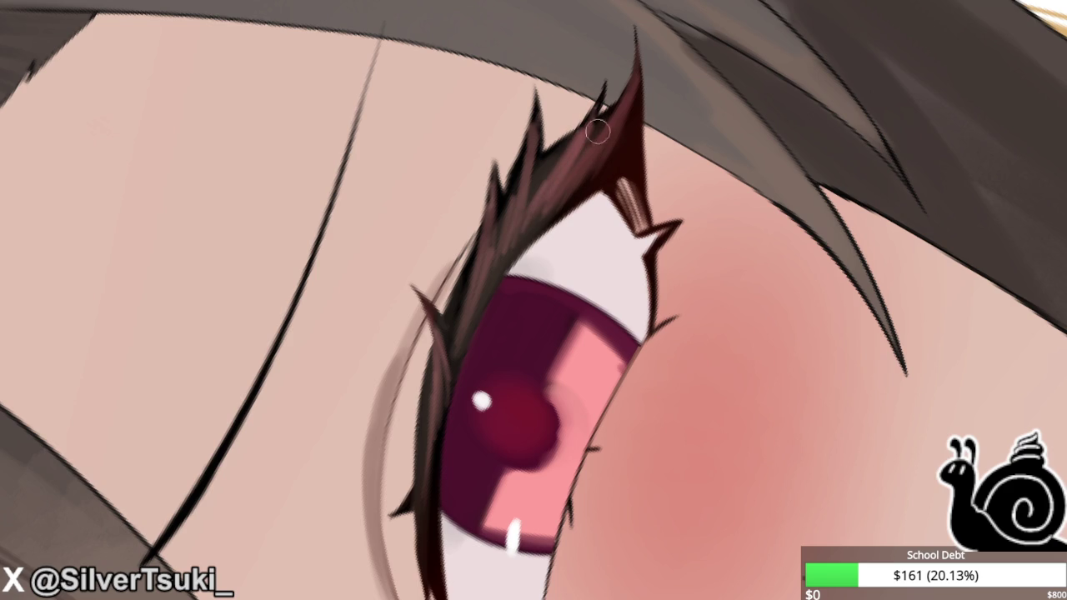
scroll(603, 93, "up", 2)
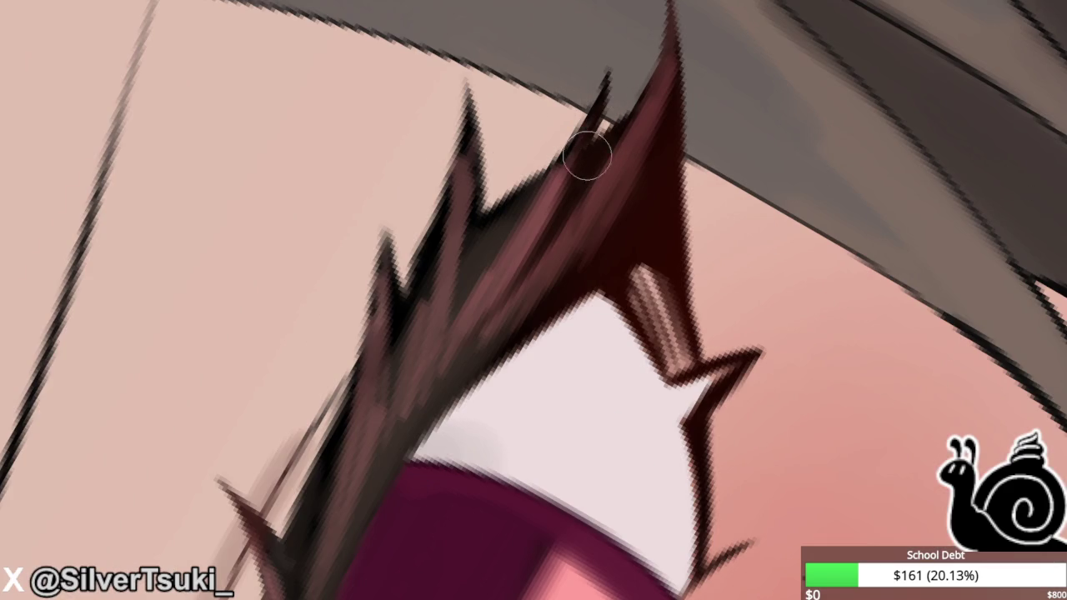
scroll(474, 221, "down", 2)
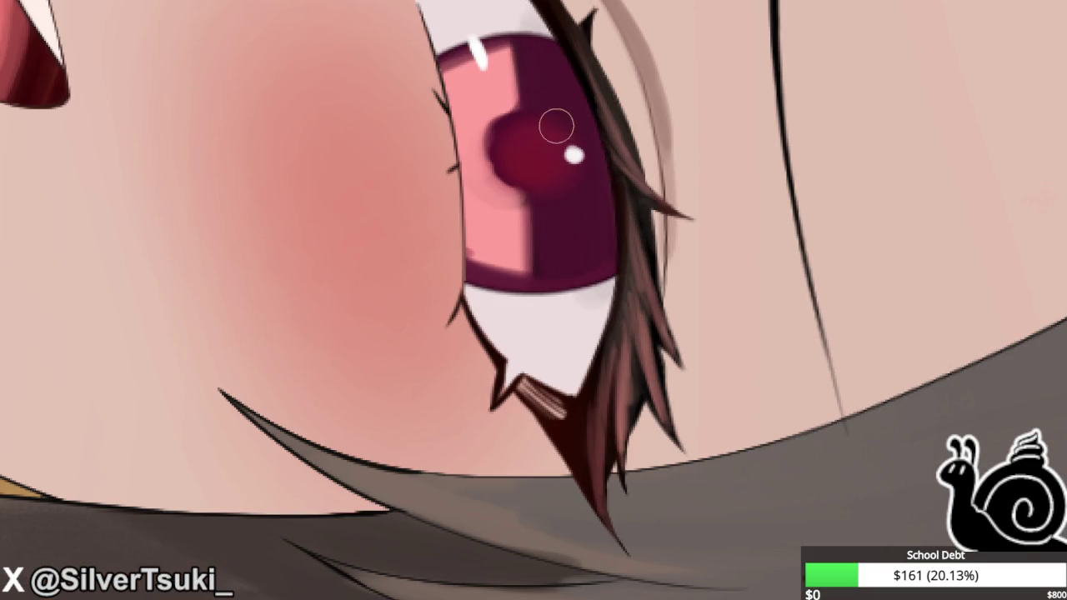
left_click_drag(564, 42, 606, 183)
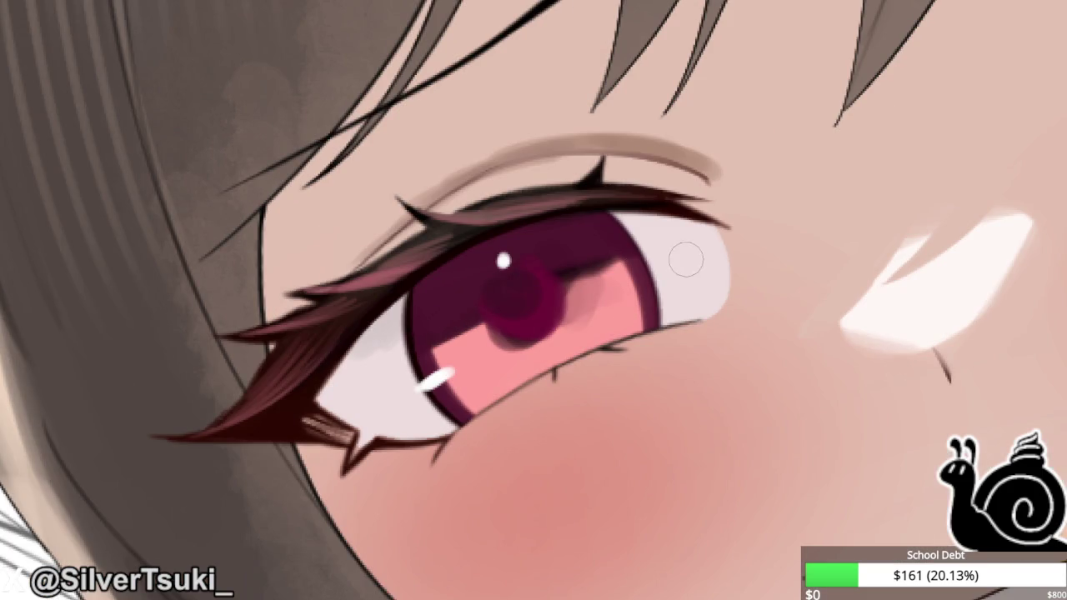
left_click_drag(638, 248, 660, 327)
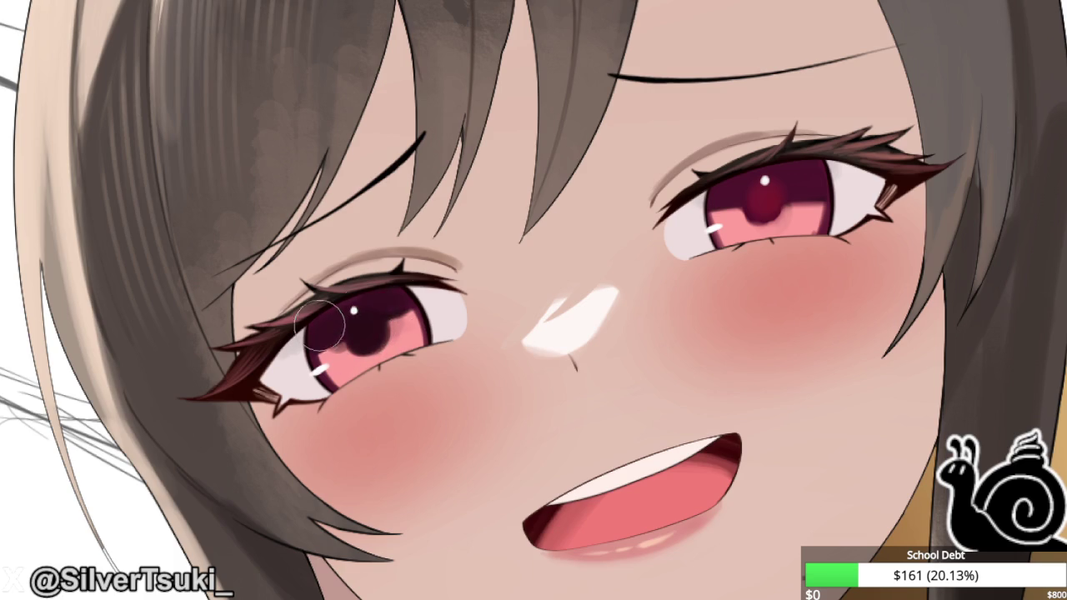
Darken, enlarge and round the right eye's pupil after touching up the left pupil's shading.
left_click_drag(365, 326, 399, 297)
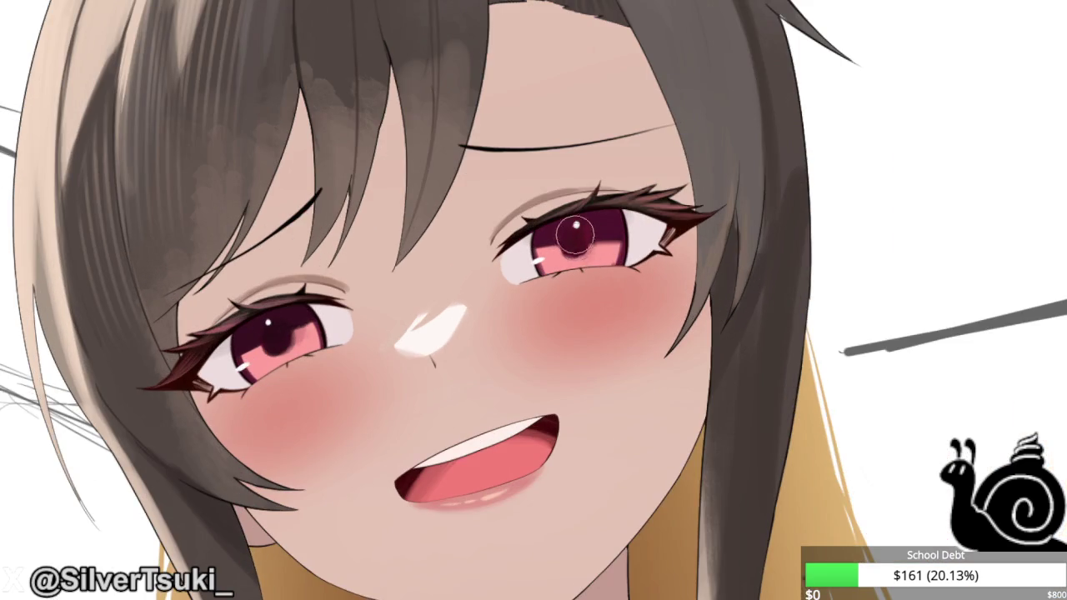
left_click_drag(575, 236, 551, 241)
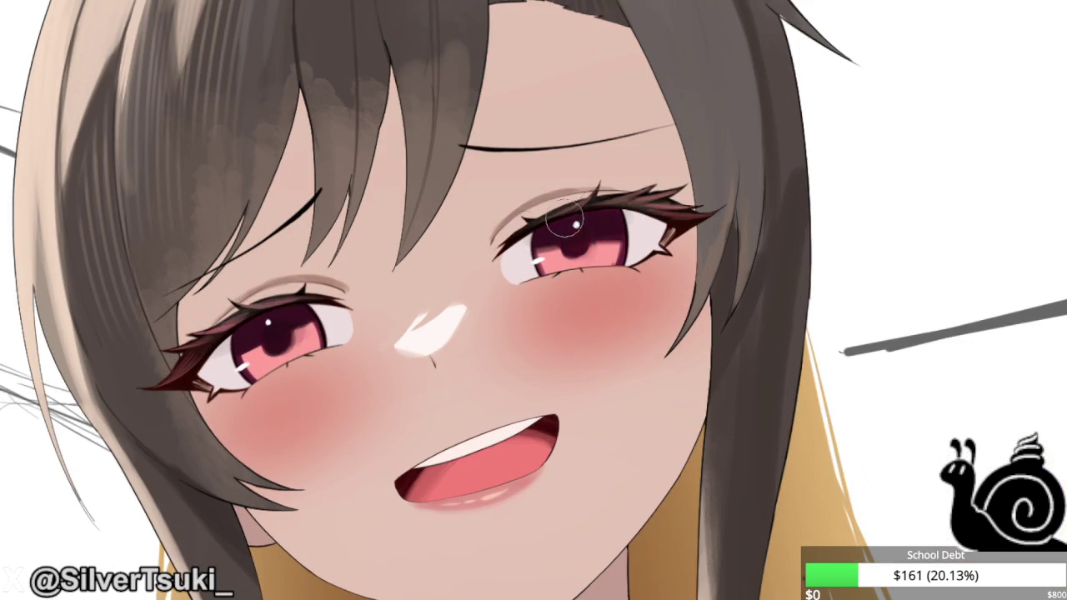
left_click_drag(601, 236, 579, 235)
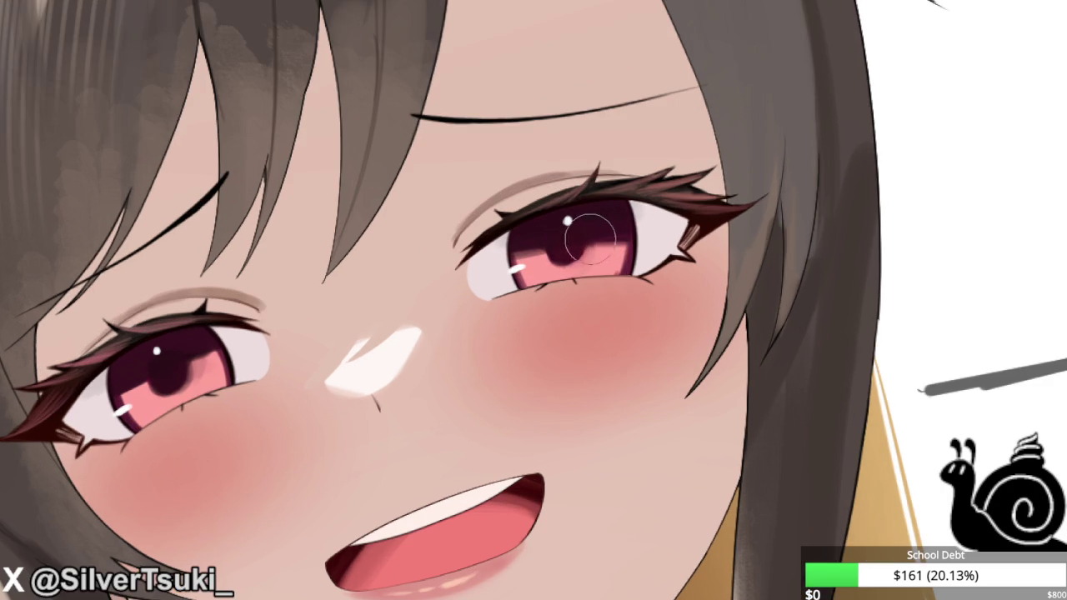
left_click_drag(590, 238, 563, 247)
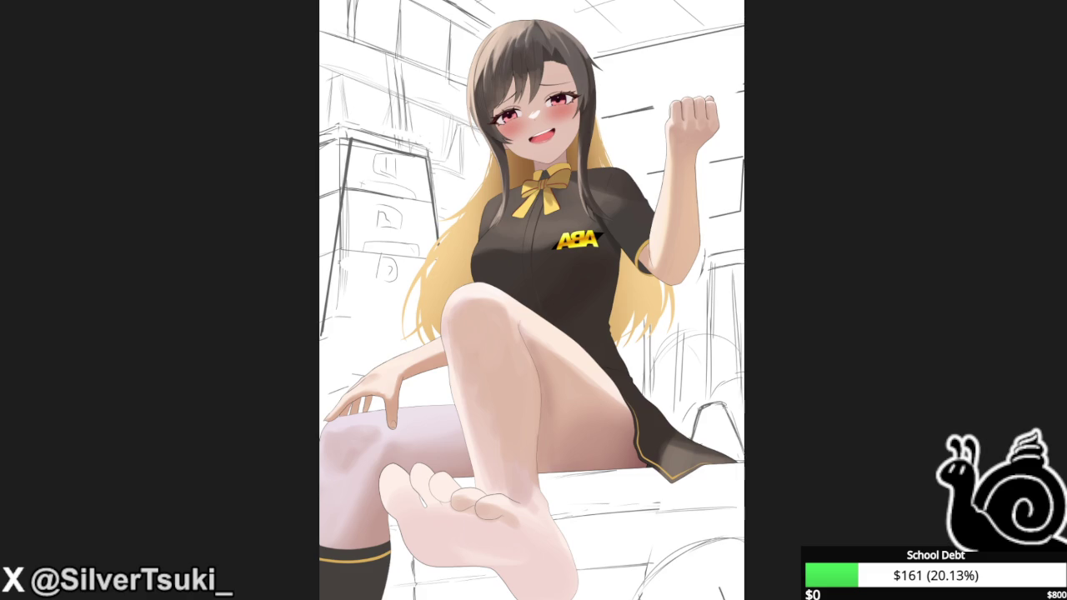
Turn the pale back thigh into skin tone and shade it toward the knee.
key("m")
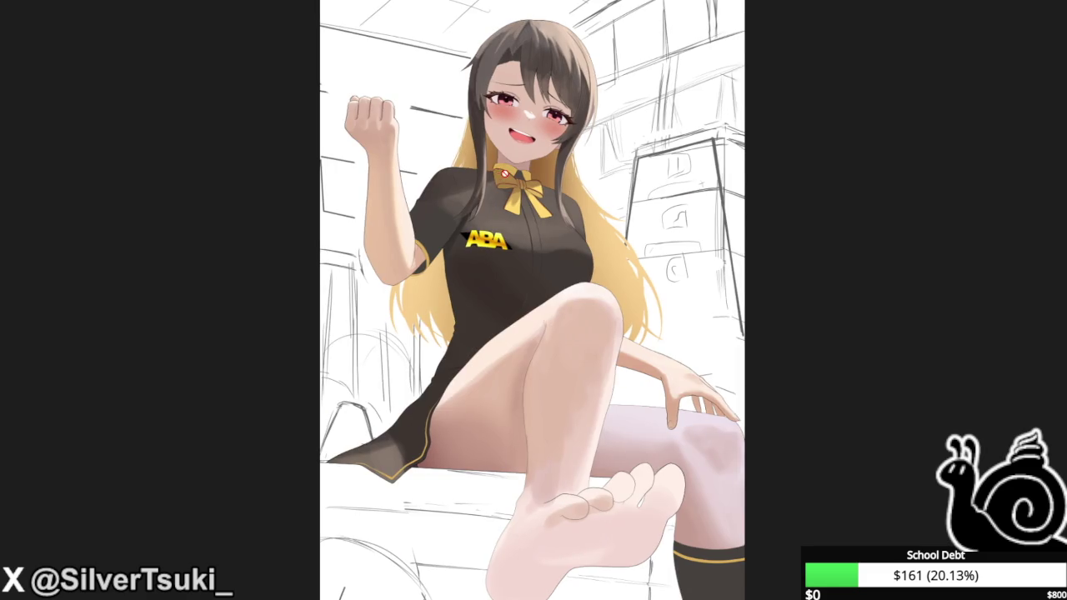
key("m")
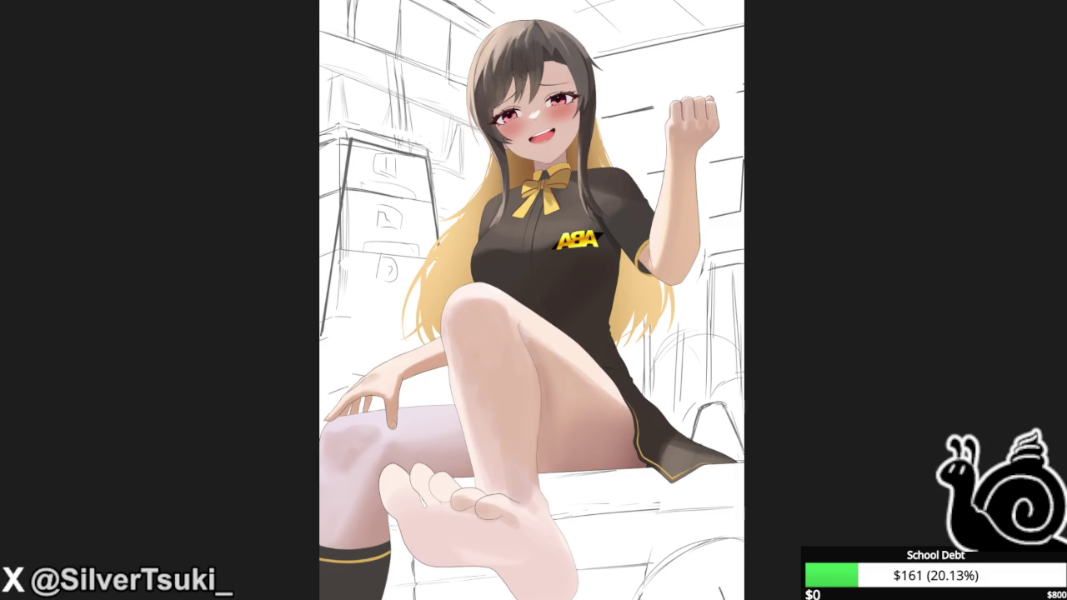
key("ctrl+z")
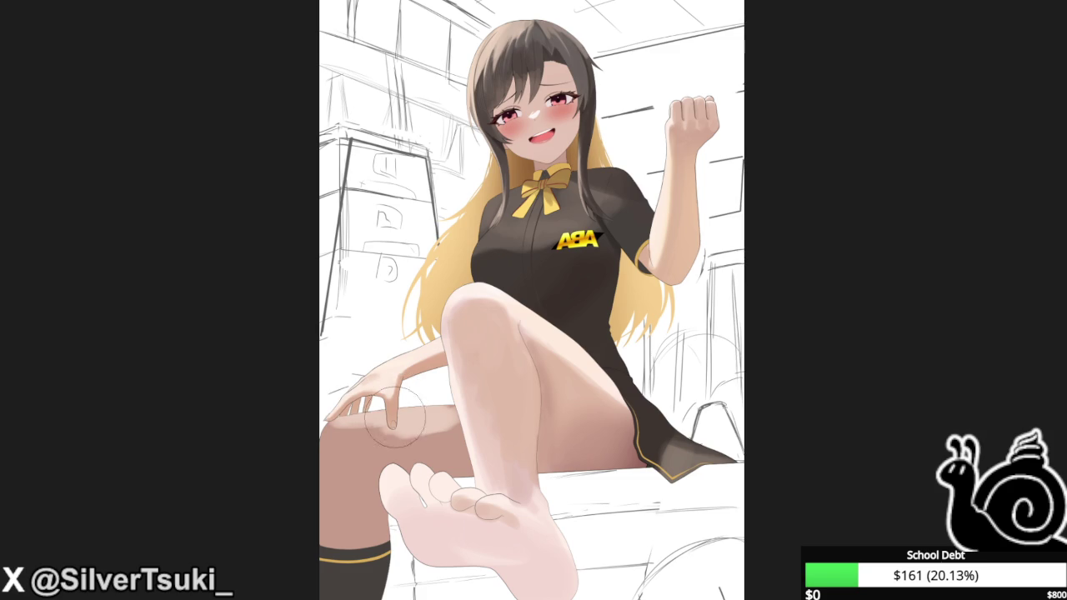
mouse_move(421, 425)
left_mouse_down()
mouse_move(360, 463)
mouse_move(389, 461)
mouse_move(420, 419)
mouse_move(382, 461)
mouse_move(332, 468)
mouse_move(305, 553)
mouse_move(352, 522)
mouse_move(337, 486)
mouse_move(350, 452)
left_mouse_up()
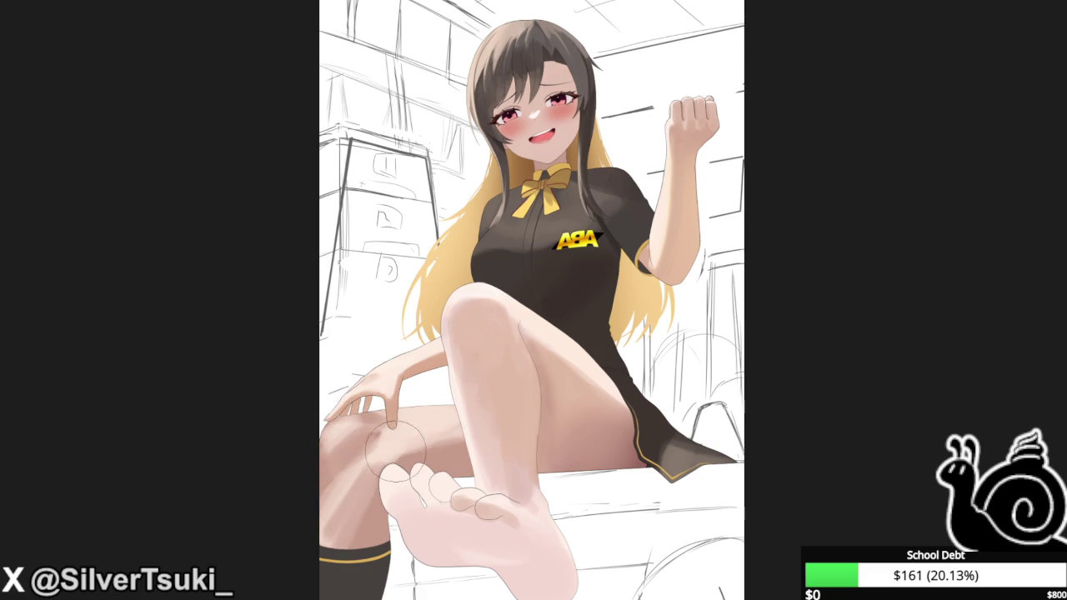
Darken the shin near the knee and add knuckle shading under the fingertips.
left_click_drag(396, 454, 358, 483)
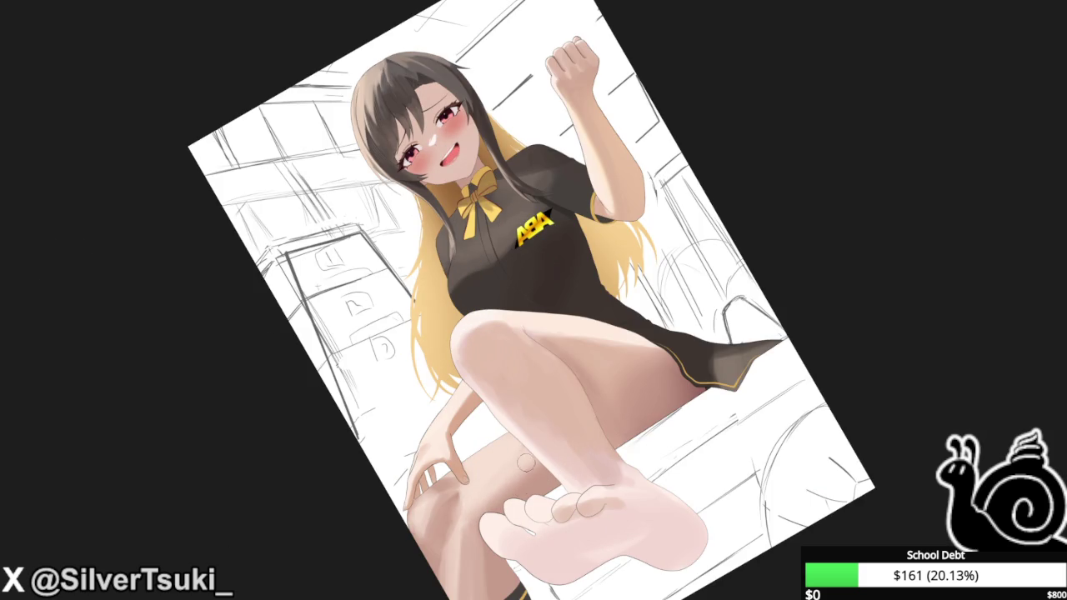
key("h")
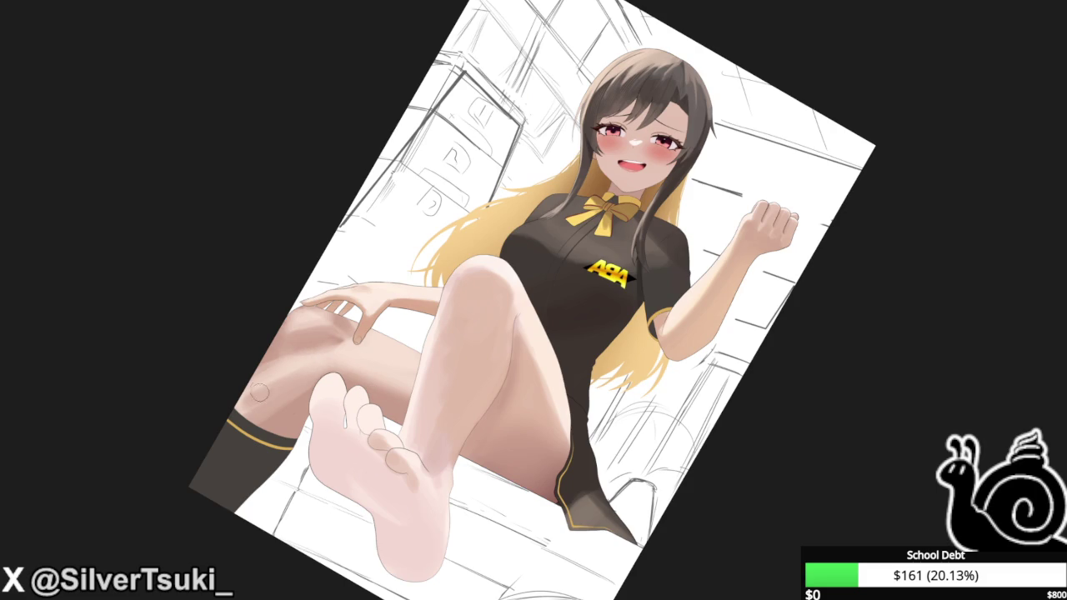
left_click_drag(238, 431, 323, 325)
scroll(370, 375, "up", 2)
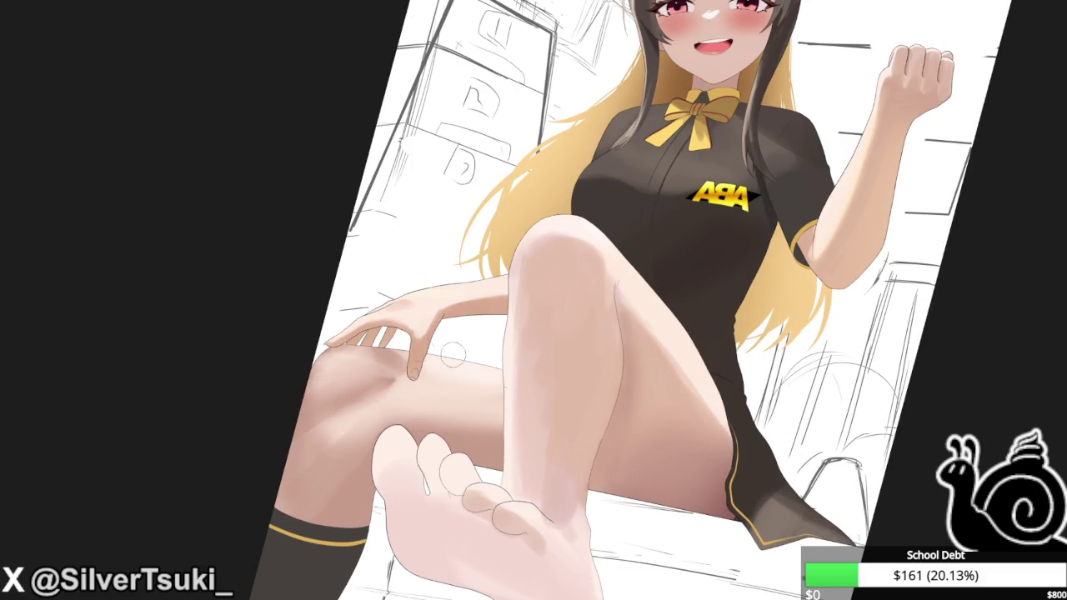
left_click_drag(252, 267, 283, 233)
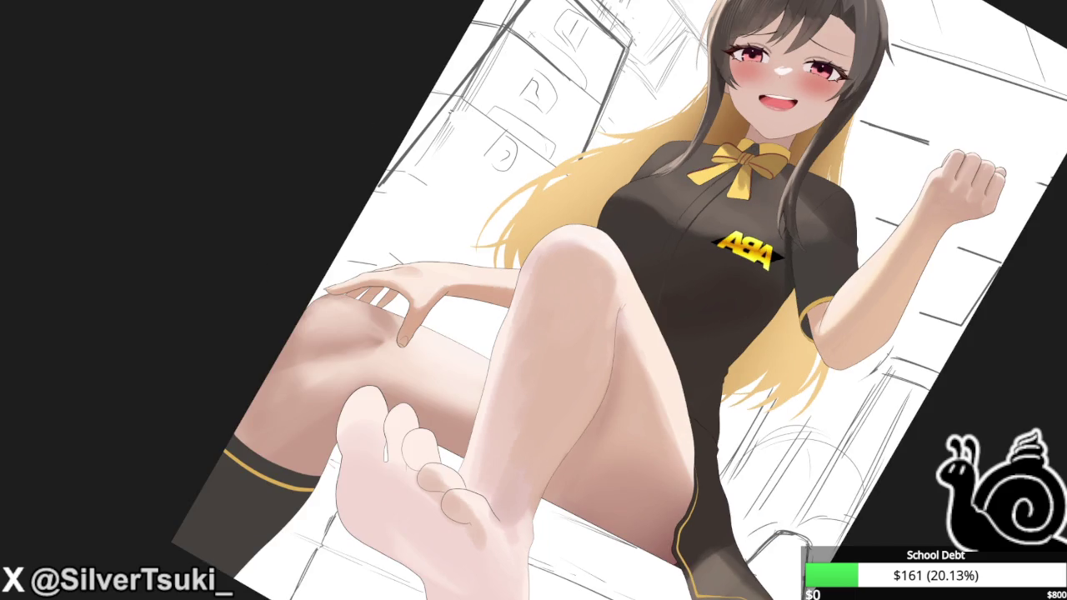
left_click_drag(533, 300, 533, 300)
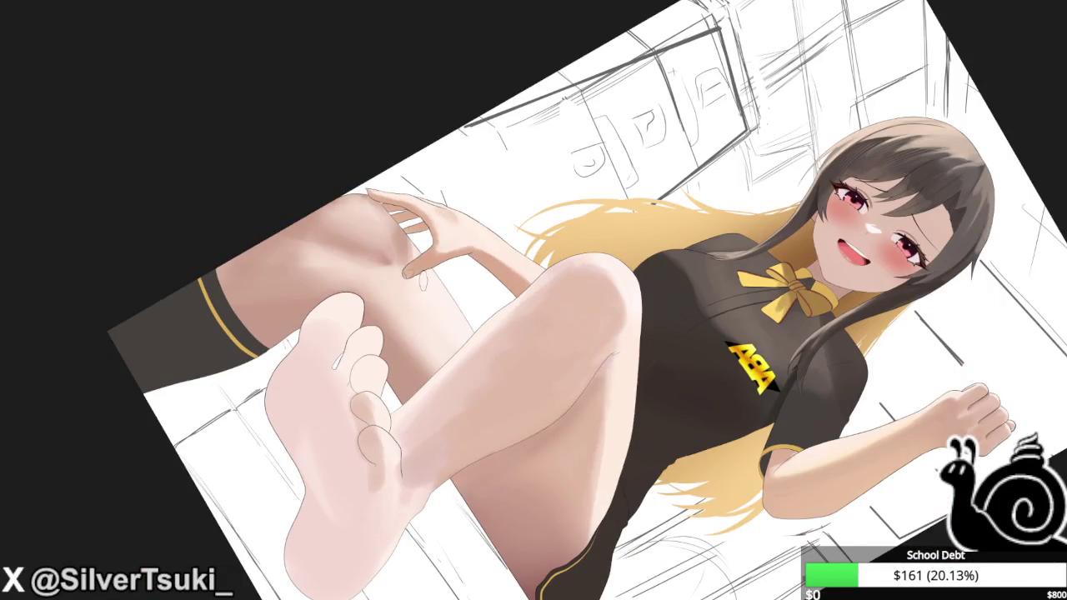
mouse_move(404, 280)
left_mouse_down()
mouse_move(379, 205)
mouse_move(390, 250)
mouse_move(398, 247)
left_mouse_up()
Zoom and rotate the view in on the sole of the raised bare foot.
key("5")
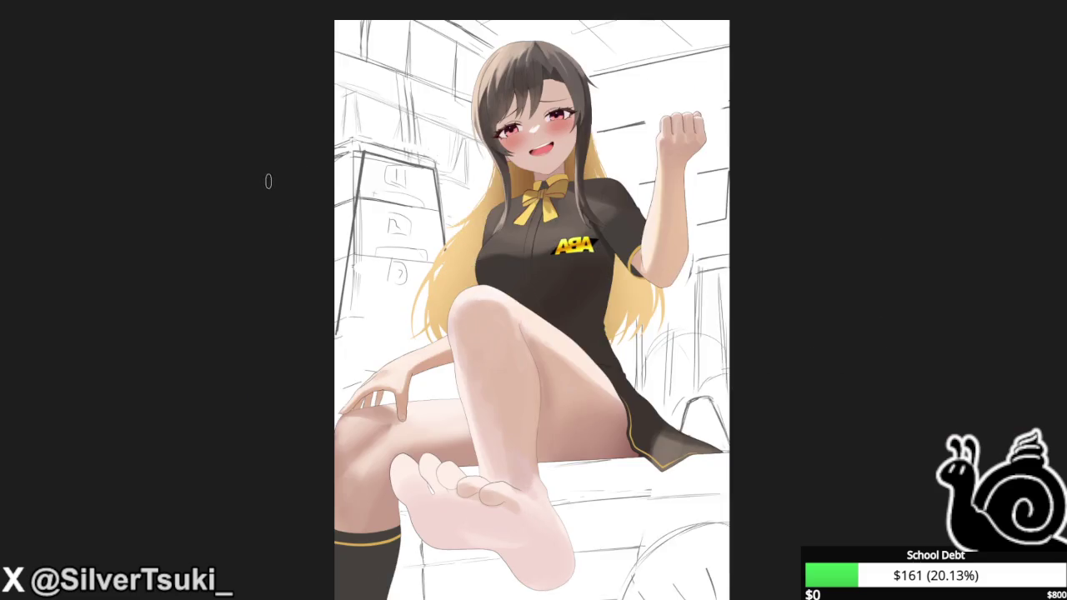
key("minus")
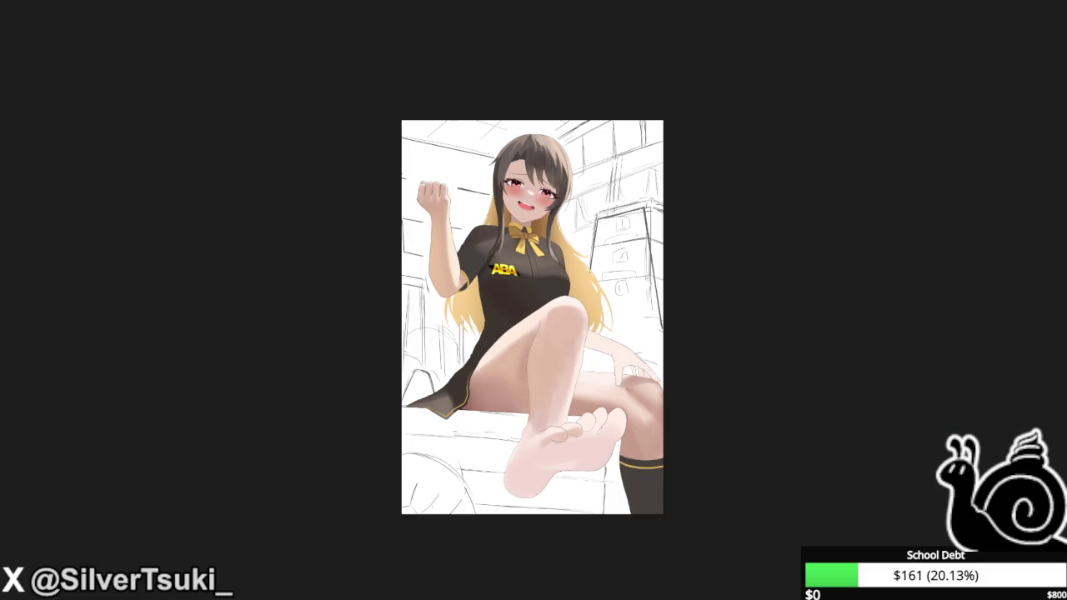
scroll(564, 473, "up", 2)
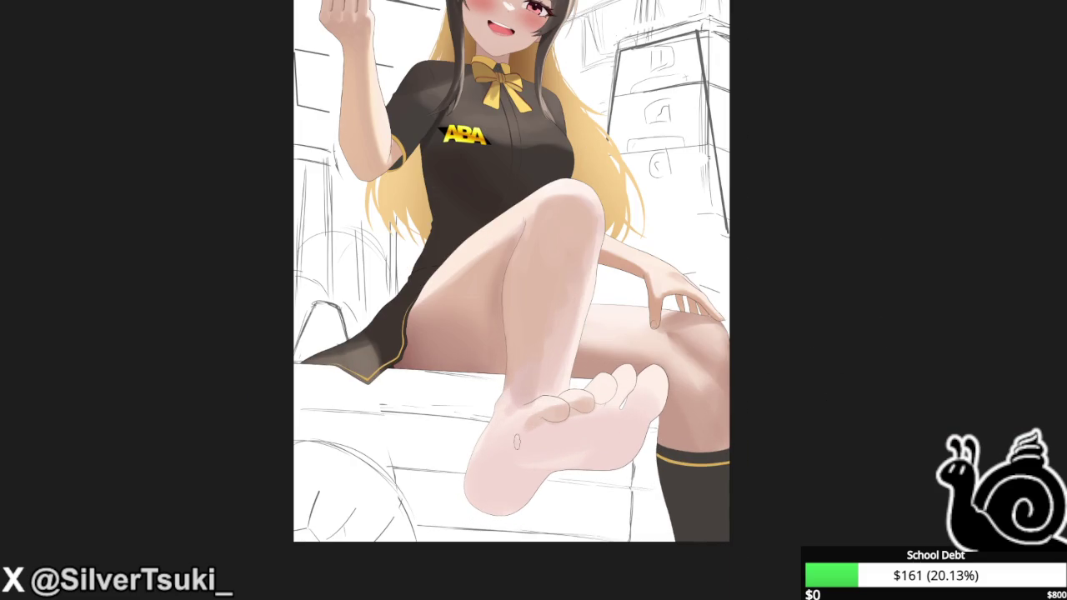
key("4")
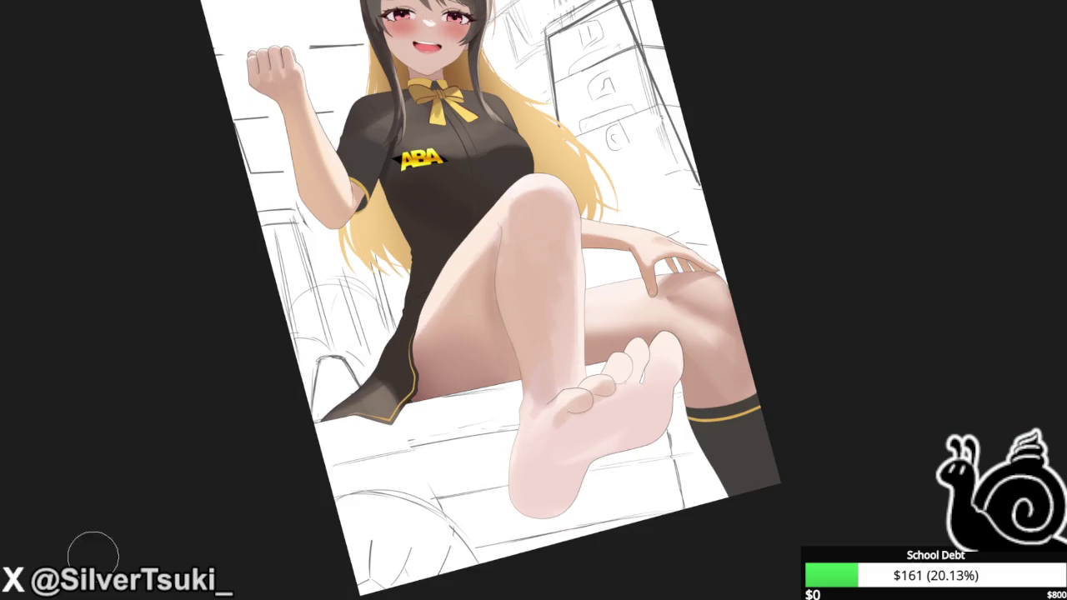
scroll(673, 378, "up", 1)
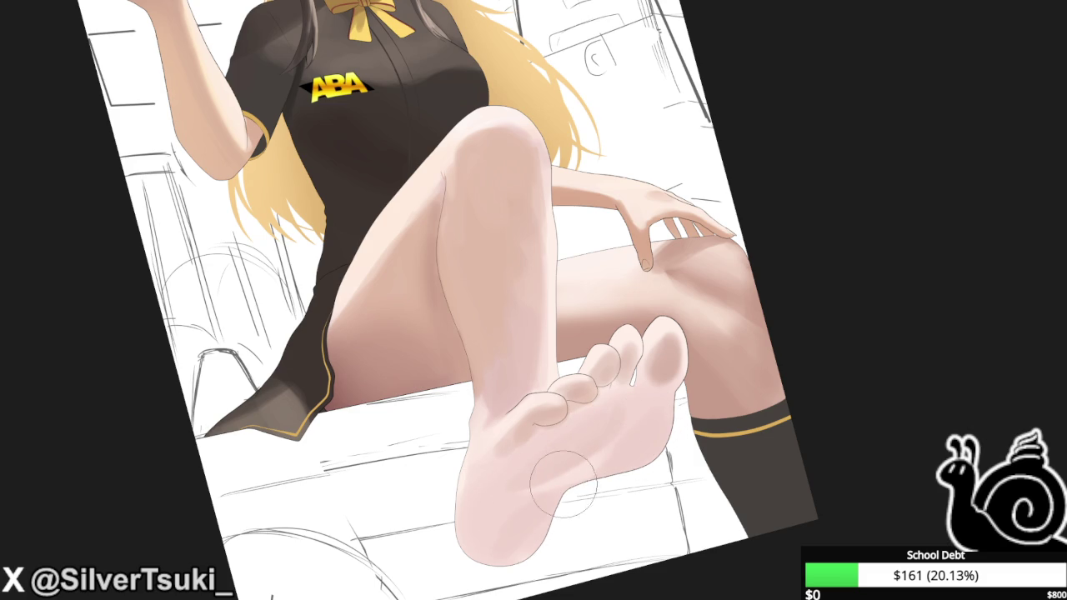
left_click_drag(527, 504, 531, 316)
scroll(635, 454, "up", 1)
scroll(637, 454, "up", 1)
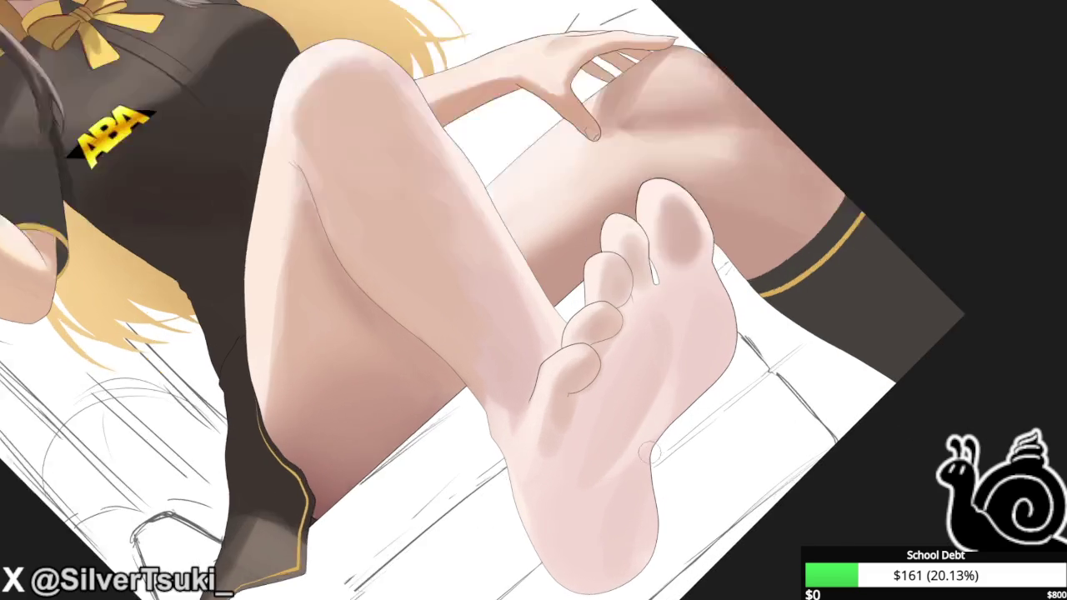
scroll(637, 455, "up", 1)
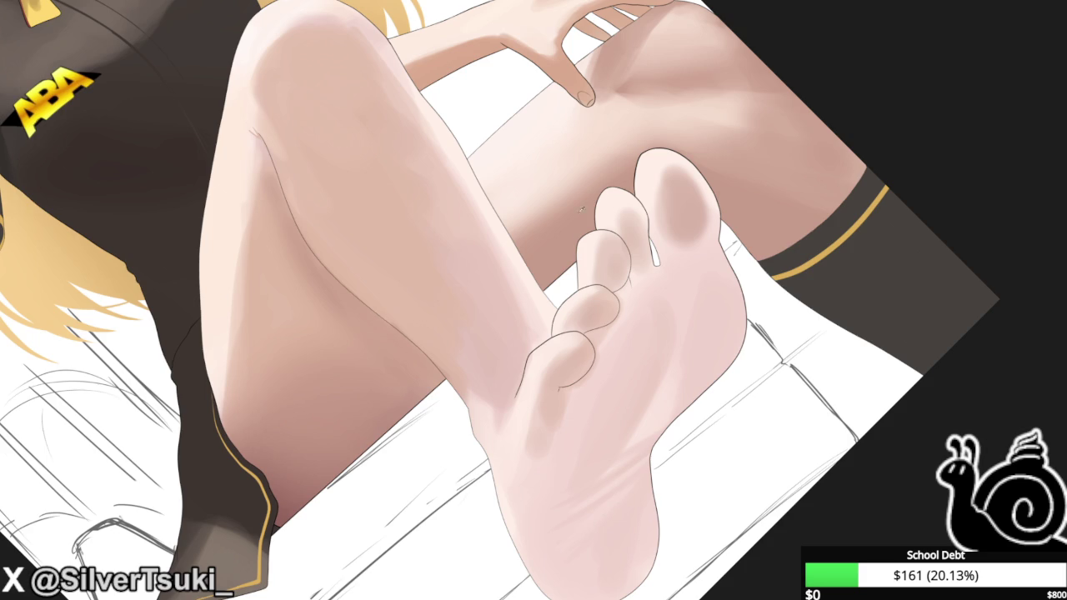
scroll(625, 508, "up", 2)
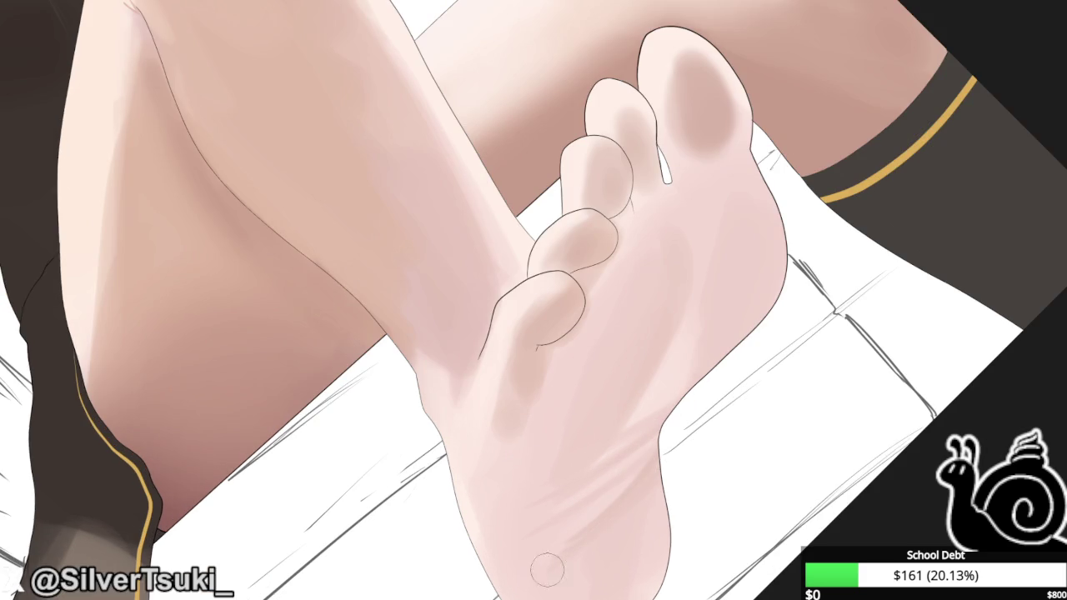
Rotate and mirror the view back, then fit the whole canvas in the window.
key("minus")
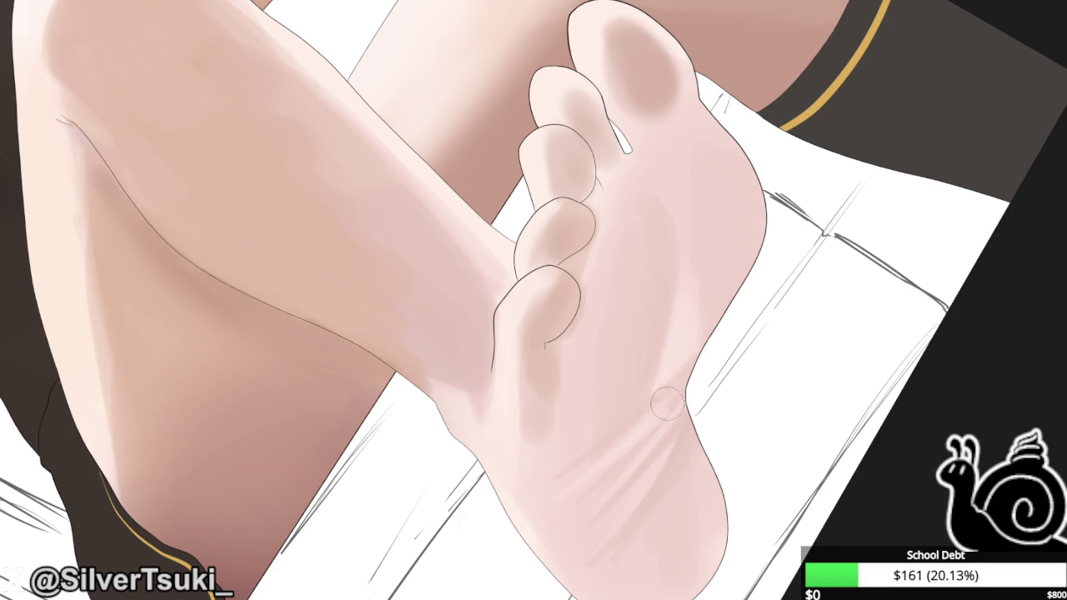
key("h")
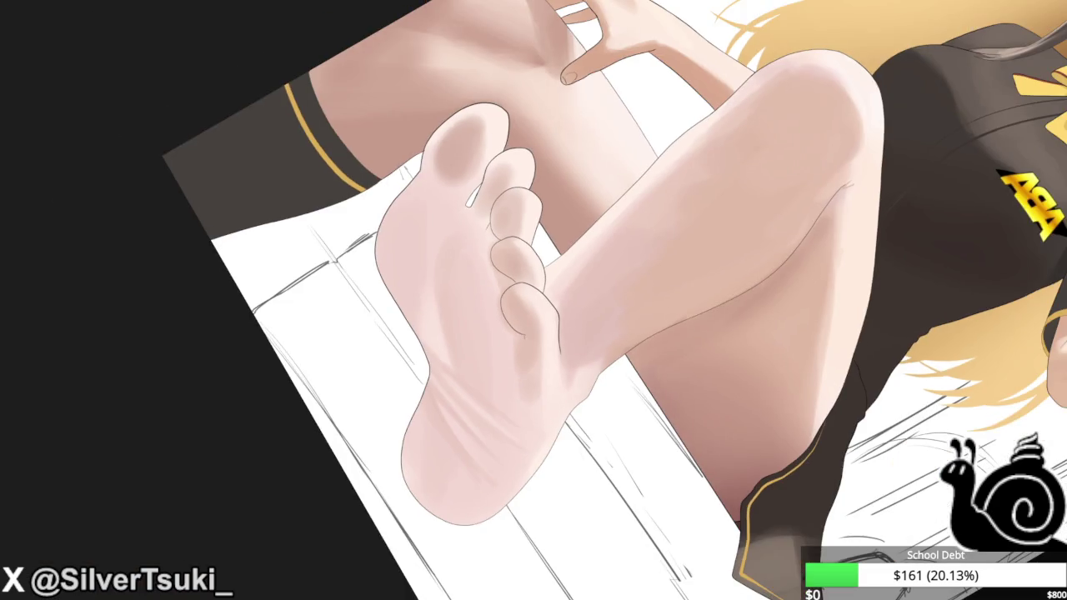
key("6")
key("6")
key("6")
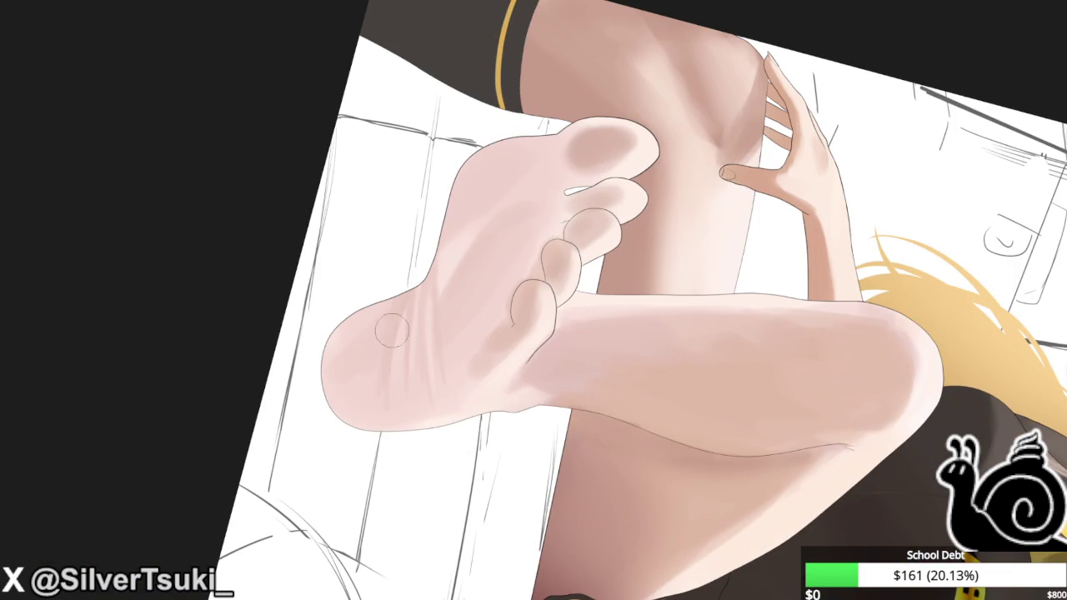
key("ctrl+0")
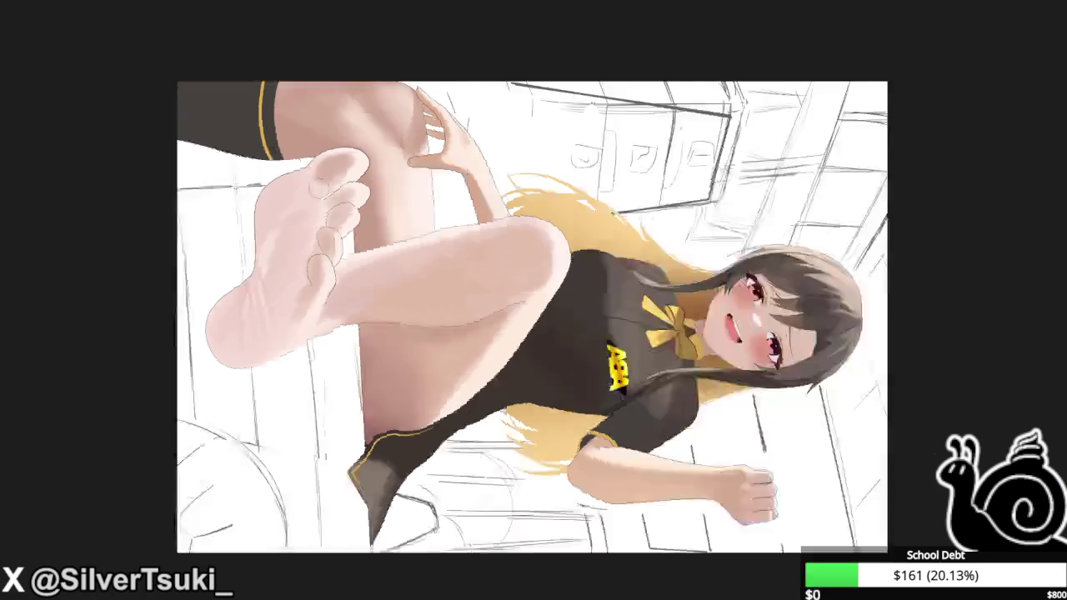
Add the red-and-white name tag beside the ABA logo, then mirror the canvas to check it.
key("6")
key("6")
key("4")
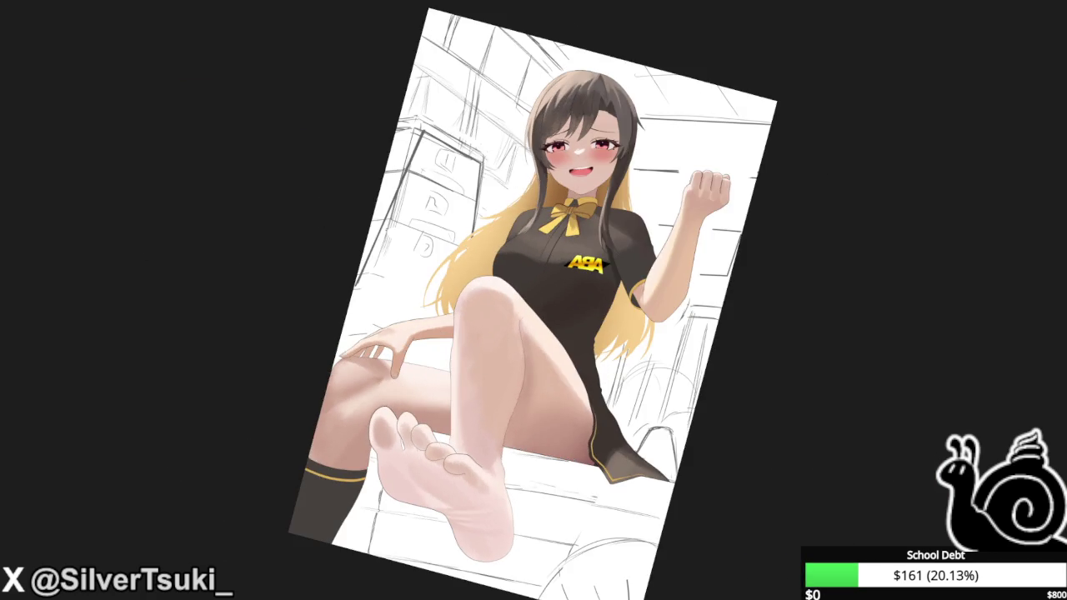
key("4")
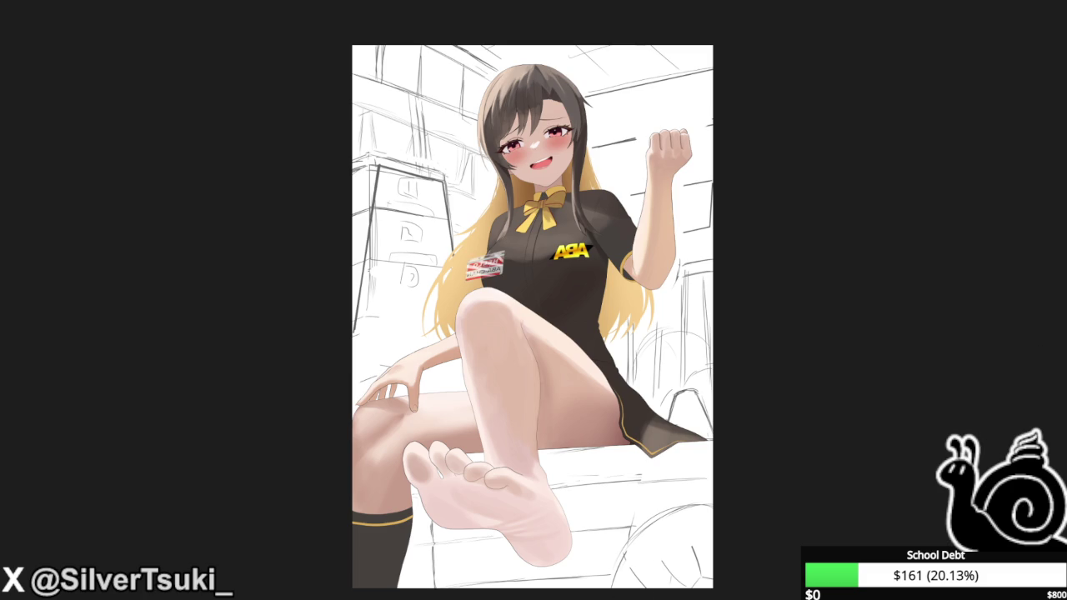
key("h")
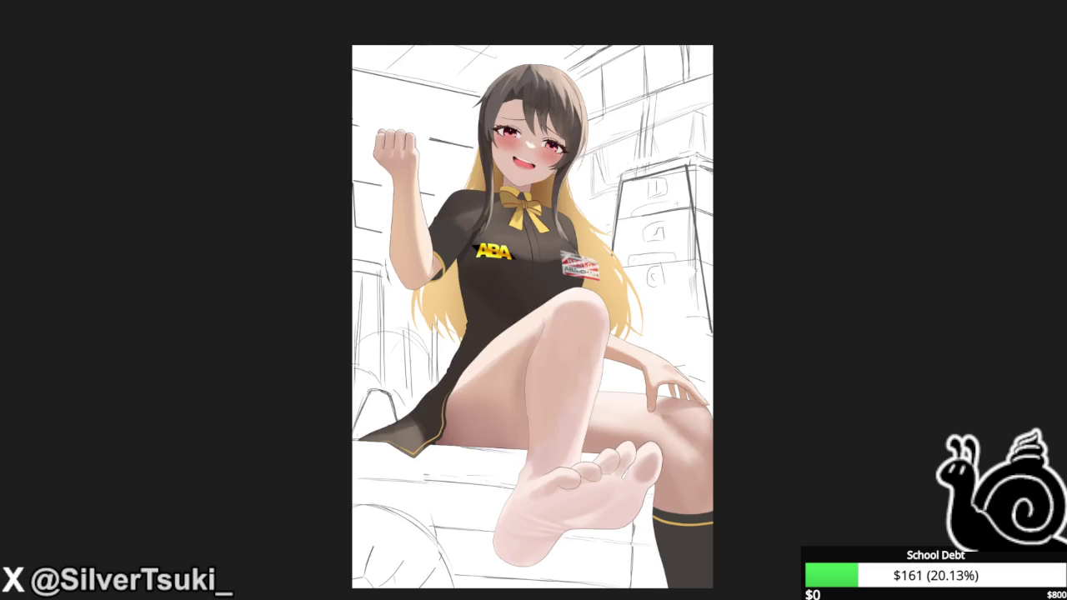